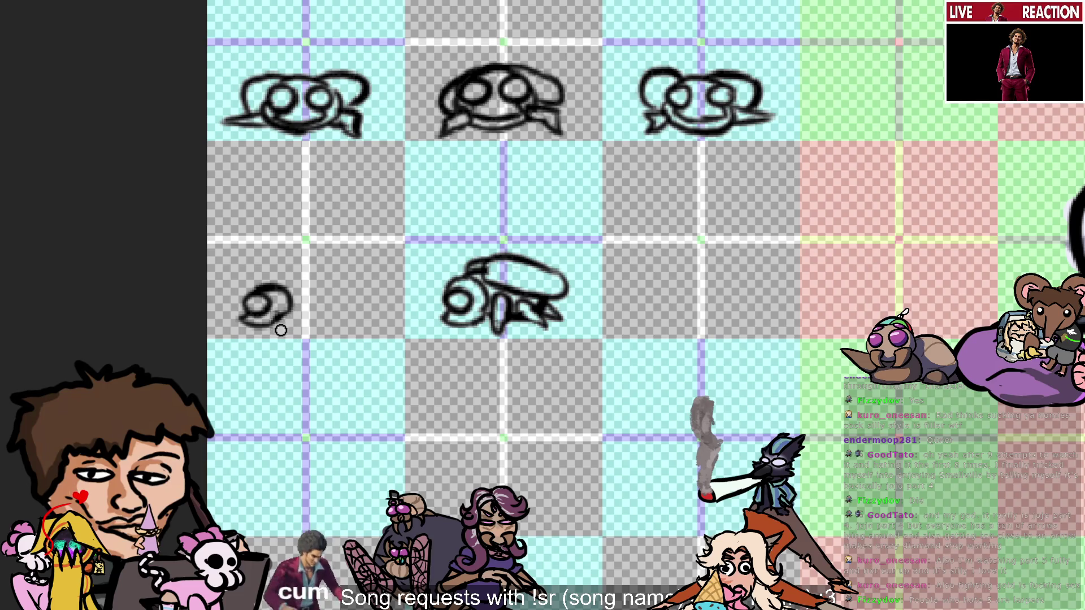
Redraw the lower outline of the small bottom-left fly sketch, extending it rightward without a curl.
mouse_move(265, 319)
left_mouse_down()
mouse_move(285, 311)
mouse_move(280, 327)
mouse_move(310, 337)
mouse_move(291, 333)
mouse_move(310, 313)
mouse_move(282, 328)
mouse_move(305, 331)
left_mouse_up()
key("ctrl+z")
key("ctrl+z")
key("ctrl+z")
key("ctrl+z")
key("ctrl+z")
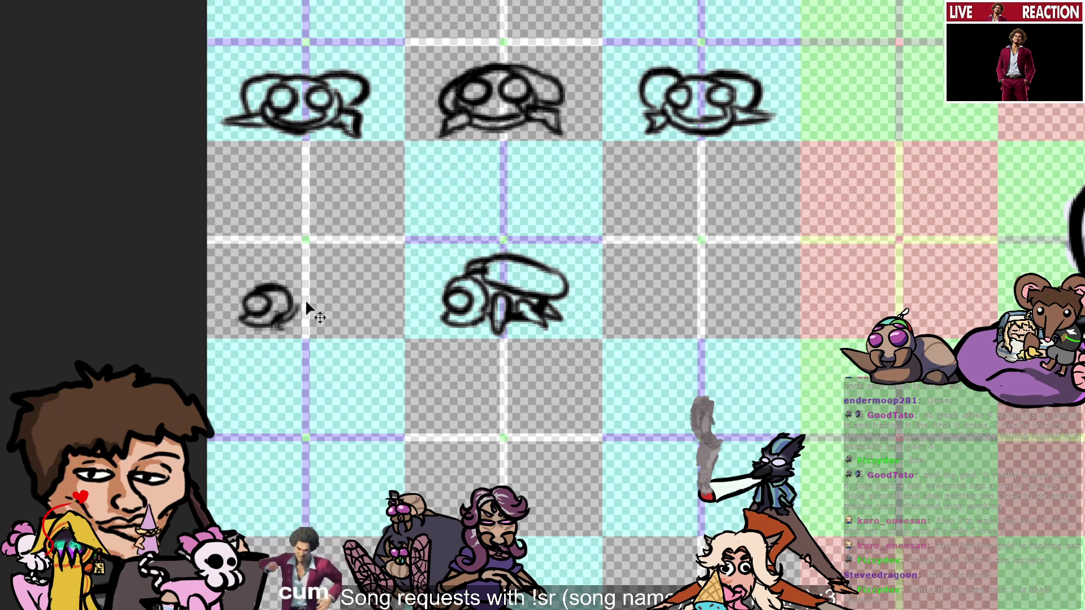
key("ctrl+z")
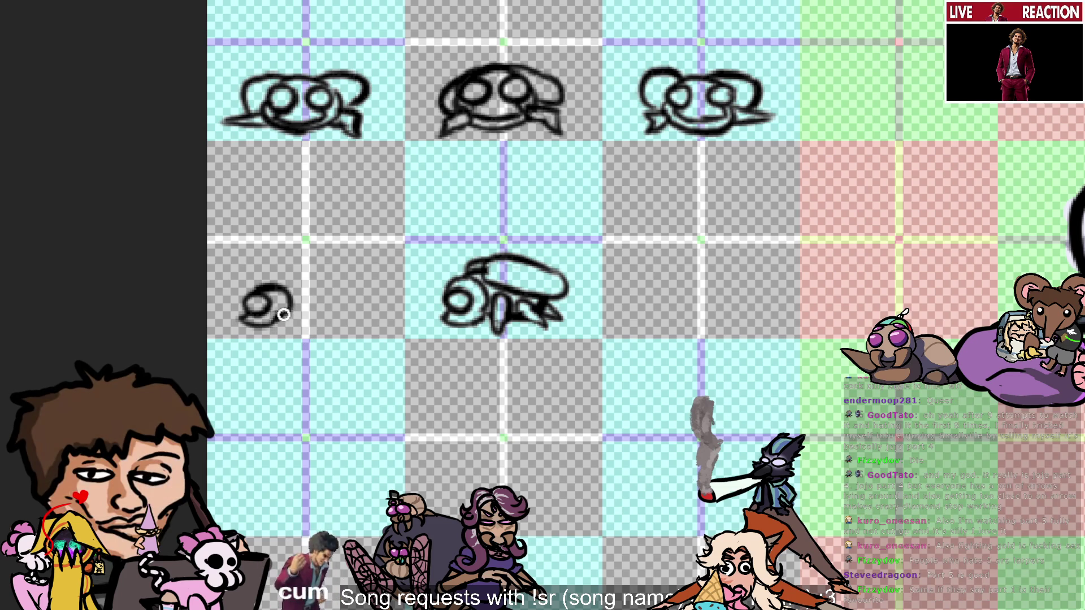
mouse_move(277, 322)
left_mouse_down()
mouse_move(298, 313)
mouse_move(287, 323)
mouse_move(306, 325)
left_mouse_up()
key("ctrl+z")
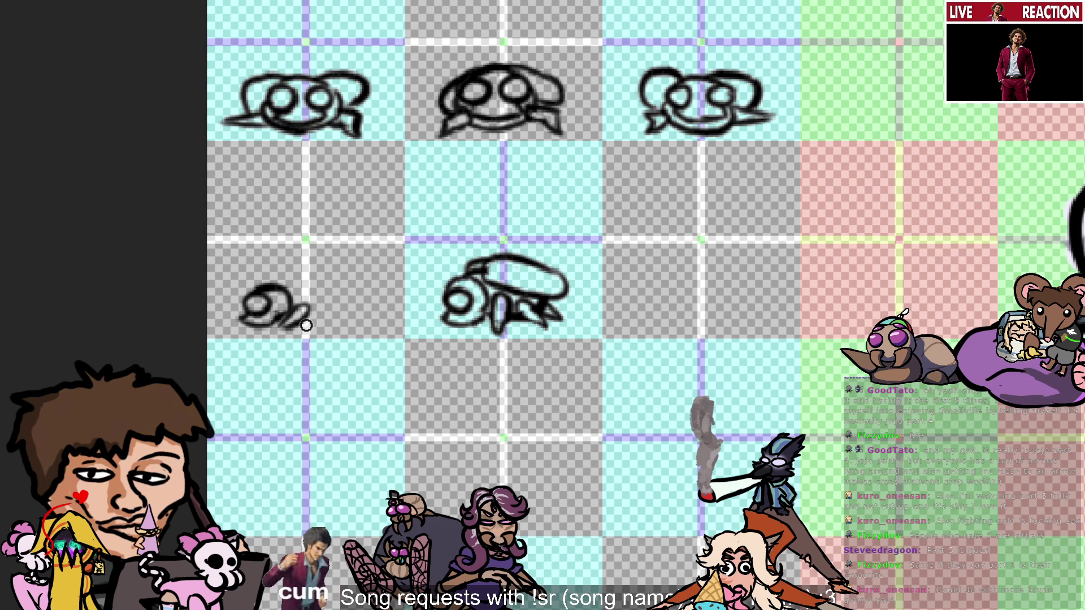
key("ctrl+z")
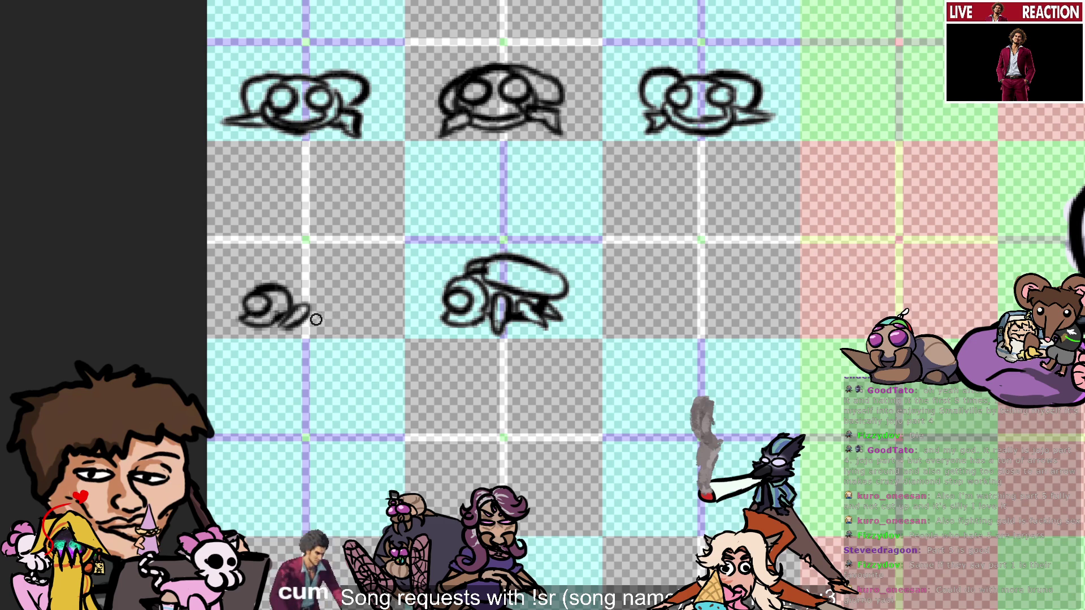
Add a short hooked stroke to the right of the small sketch, trimming its curling tail.
mouse_move(323, 312)
left_mouse_down()
mouse_move(347, 330)
mouse_move(374, 318)
left_mouse_up()
key("ctrl+z")
key("ctrl+z")
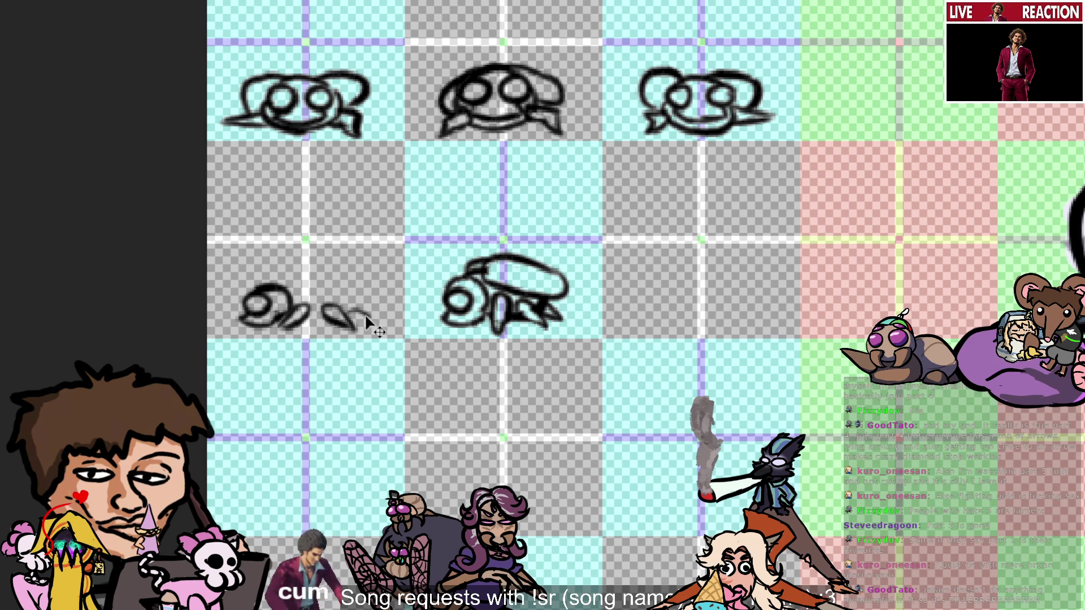
key("ctrl+z")
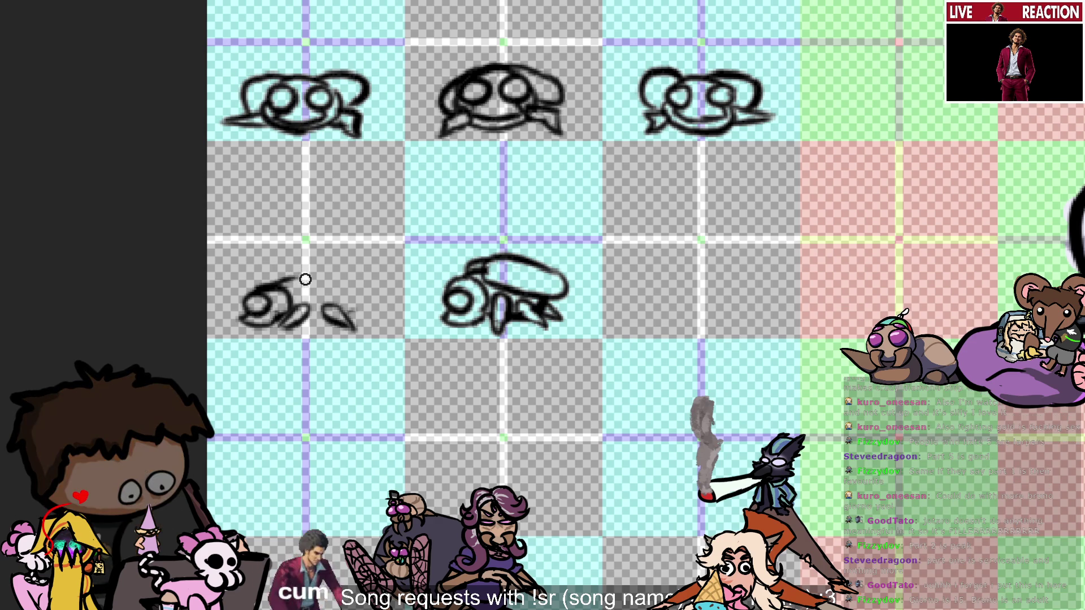
Draw a dark arc over the lower-left sketch's head and wing to form its rounded body outline.
mouse_move(291, 287)
left_mouse_down()
mouse_move(313, 266)
mouse_move(334, 265)
mouse_move(325, 264)
mouse_move(358, 278)
mouse_move(354, 264)
mouse_move(373, 285)
mouse_move(297, 289)
mouse_move(355, 329)
left_mouse_up()
key("ctrl+z")
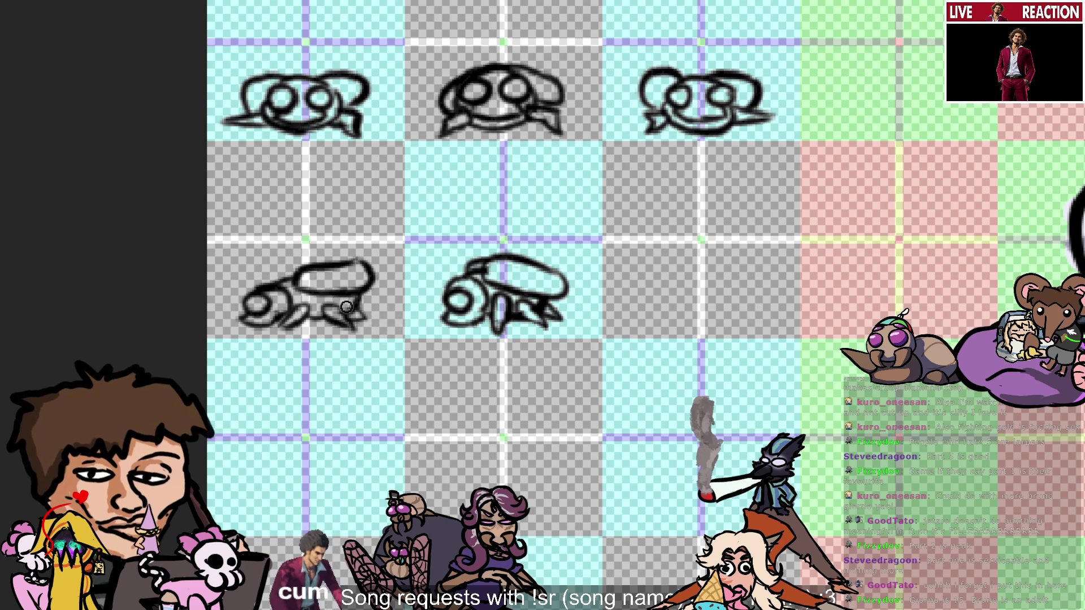
mouse_move(282, 257)
left_mouse_down()
mouse_move(277, 271)
mouse_move(291, 262)
left_mouse_up()
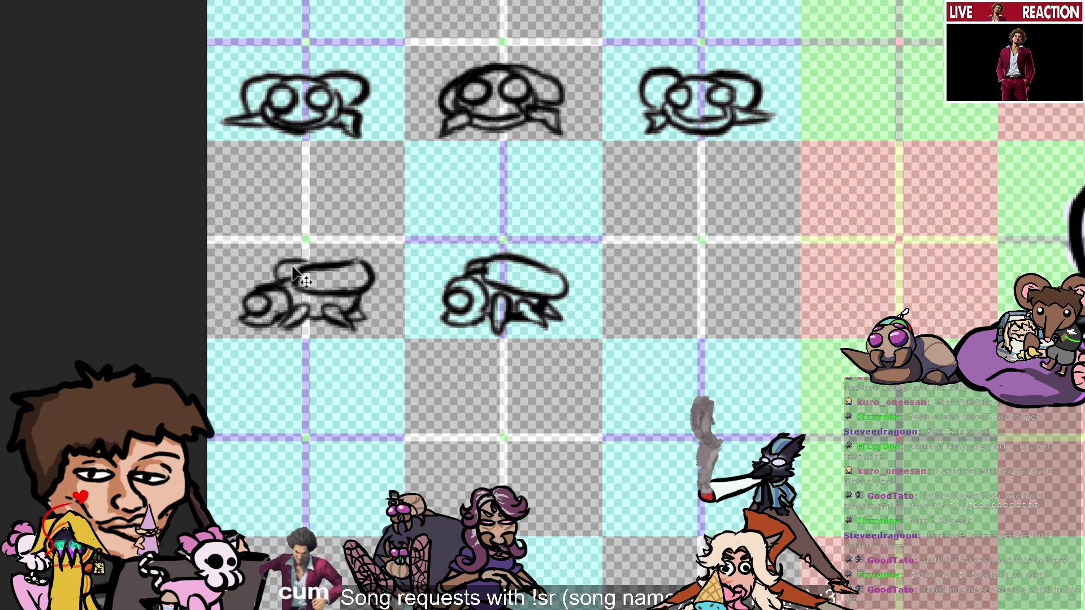
key("ctrl+z")
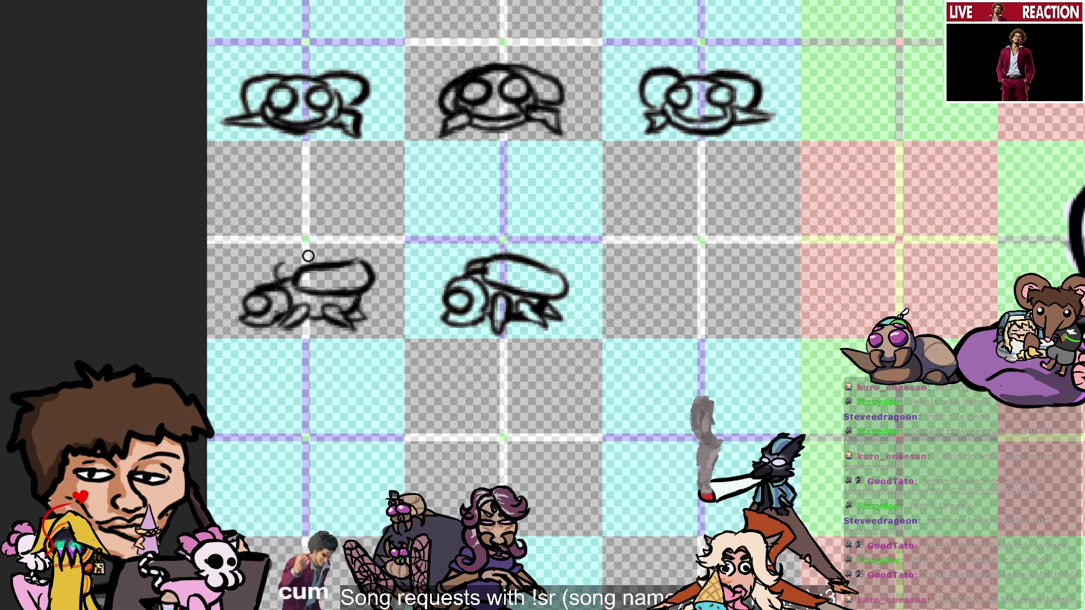
Add a small curve to the left end of the lower-left sketch's top outline.
mouse_move(286, 263)
left_mouse_down()
mouse_move(282, 277)
mouse_move(303, 265)
mouse_move(303, 278)
mouse_move(333, 249)
mouse_move(347, 263)
mouse_move(317, 252)
mouse_move(327, 266)
left_mouse_up()
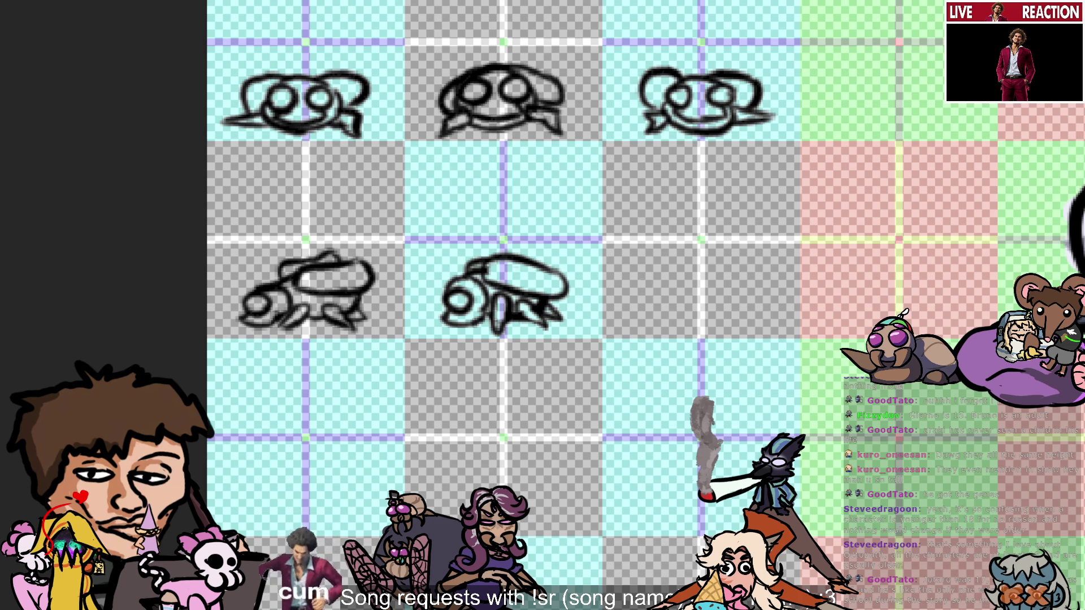
Draw a small dark oval in the empty cell right of the lower-middle sketch, retrying until it looks right.
left_click_drag(650, 309, 680, 293)
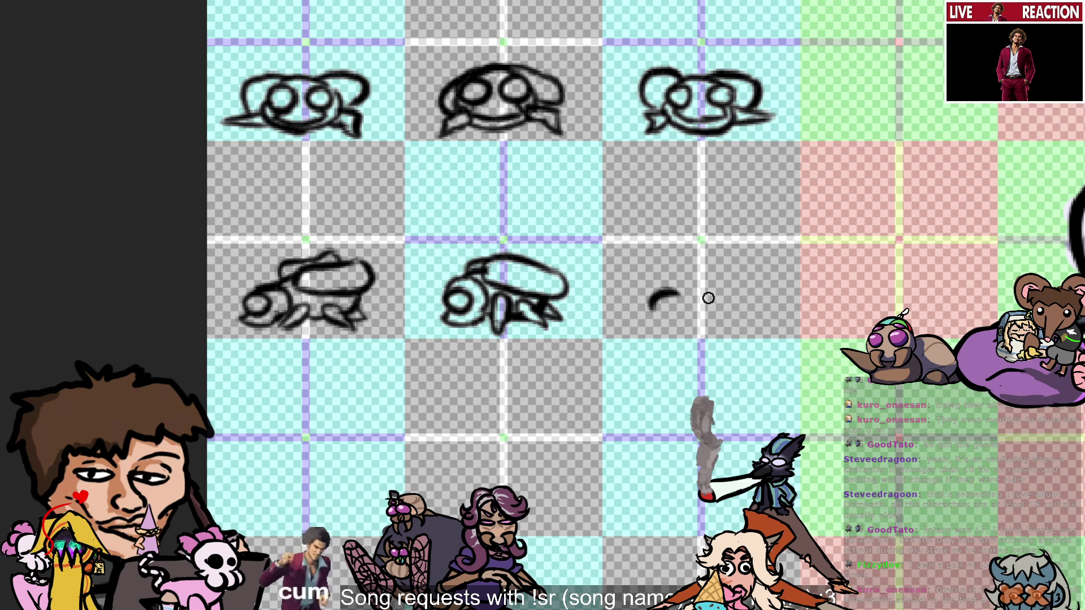
key("ctrl+z")
mouse_move(649, 306)
left_mouse_down()
mouse_move(676, 292)
mouse_move(670, 305)
mouse_move(644, 303)
mouse_move(678, 313)
left_mouse_up()
key("ctrl+z")
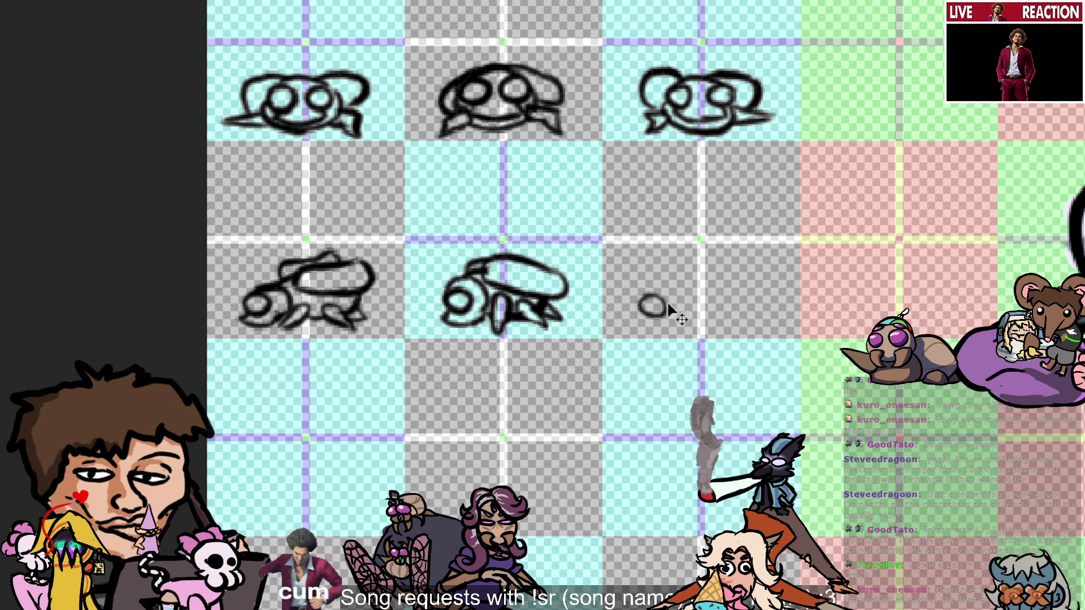
key("ctrl+z")
key("ctrl+z")
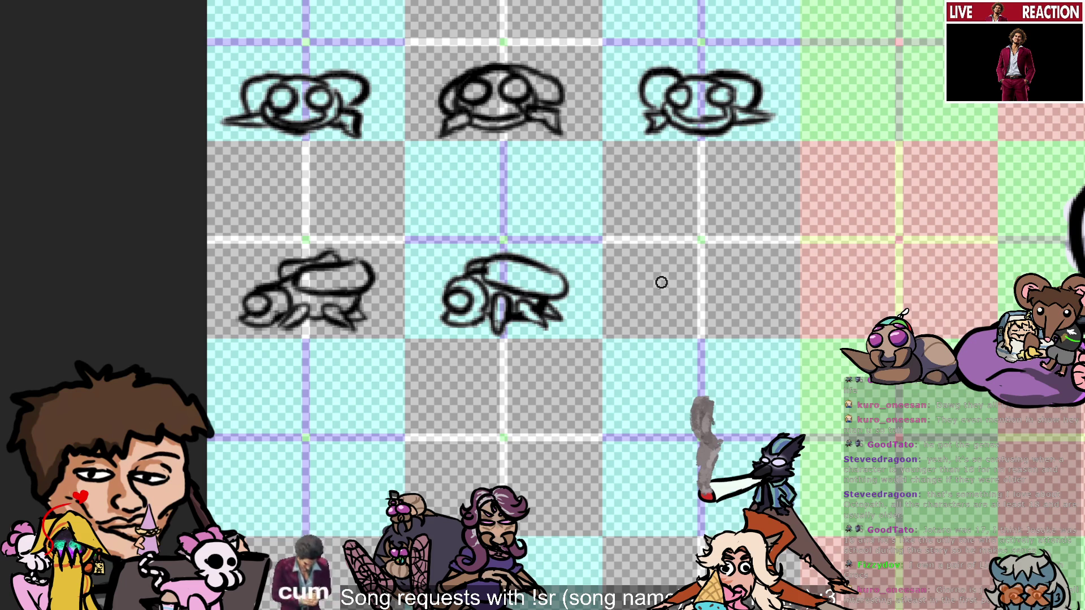
mouse_move(661, 283)
left_mouse_down()
mouse_move(681, 291)
mouse_move(676, 298)
left_mouse_up()
key("ctrl+z")
key("ctrl+z")
key("ctrl+z")
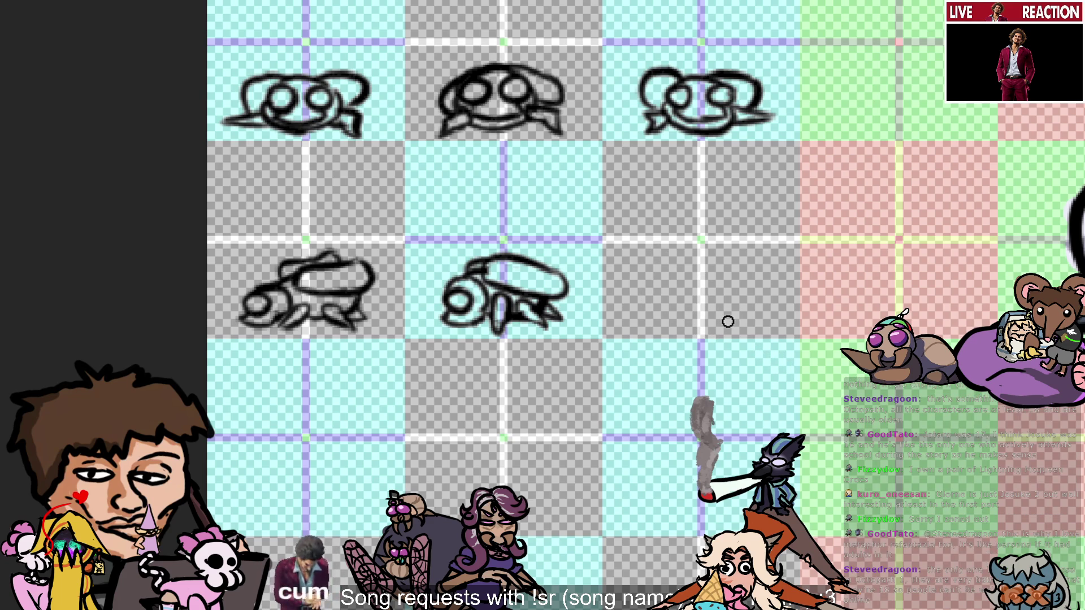
Sketch a small head oval for the new fly in row two's empty right cell.
mouse_move(690, 298)
left_mouse_down()
mouse_move(678, 313)
mouse_move(689, 303)
left_mouse_up()
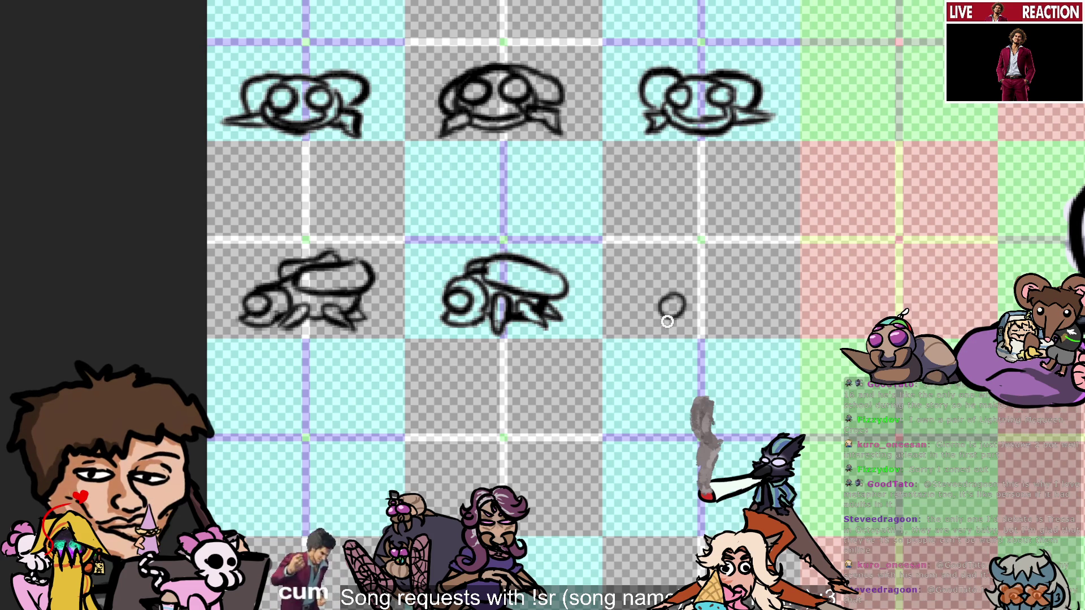
key("ctrl+z")
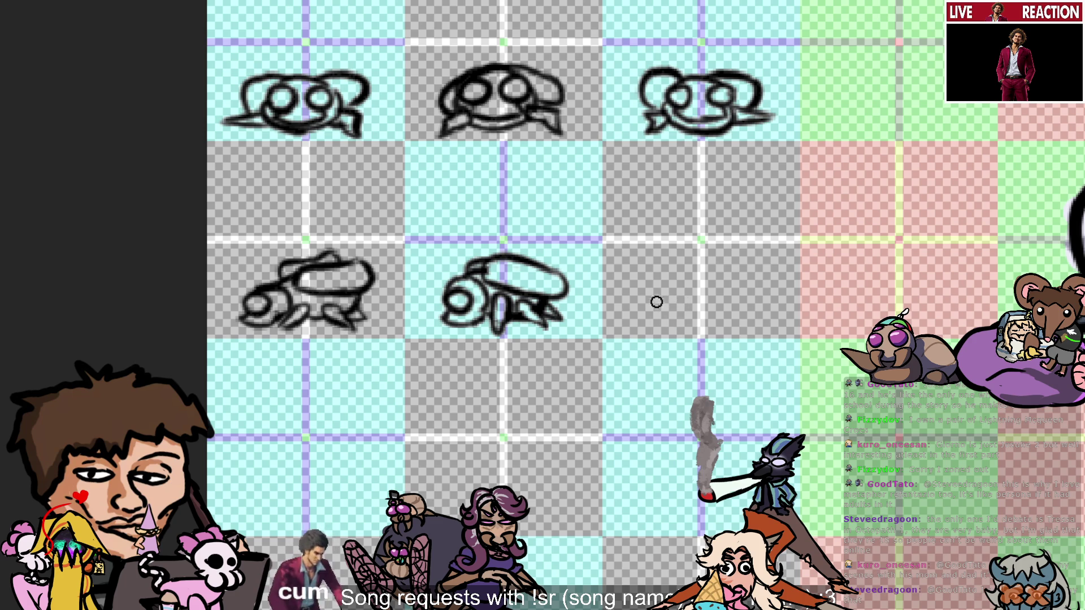
mouse_move(657, 302)
left_mouse_down()
mouse_move(671, 301)
mouse_move(656, 295)
mouse_move(666, 313)
mouse_move(647, 323)
mouse_move(677, 324)
left_mouse_up()
key("ctrl+z")
key("ctrl+z")
key("ctrl+z")
key("ctrl+z")
key("ctrl+z")
key("ctrl+z")
key("ctrl+z")
key("ctrl+z")
key("ctrl+z")
key("ctrl+z")
key("ctrl+z")
key("ctrl+z")
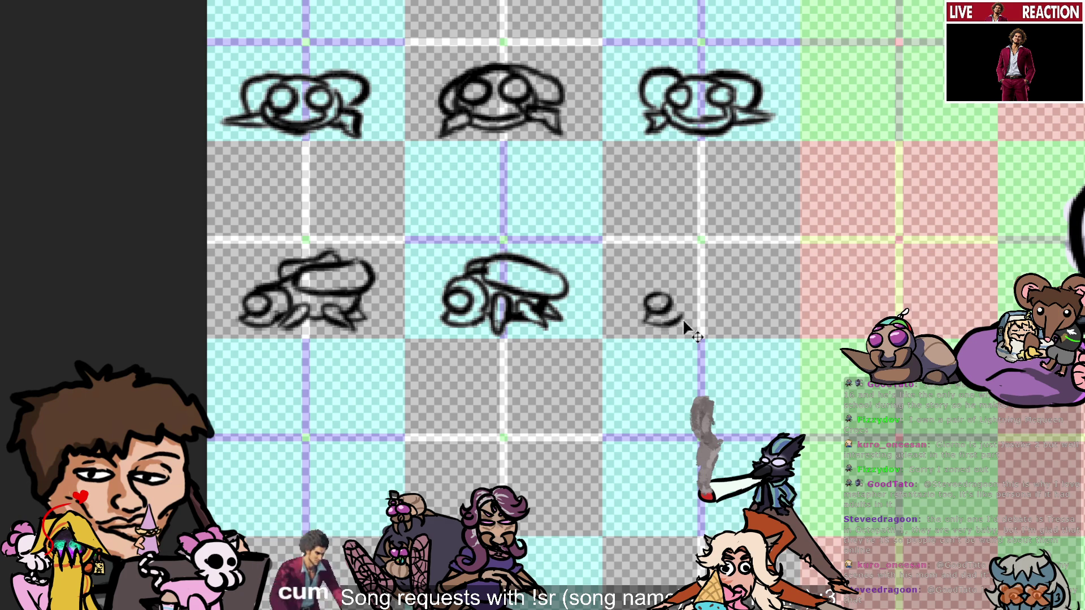
key("ctrl+z")
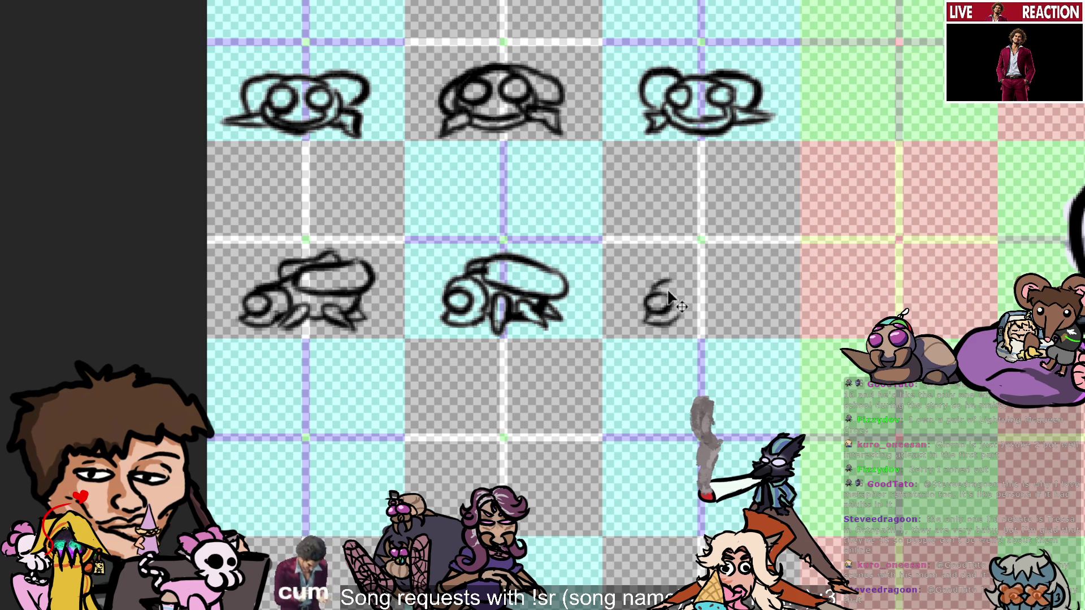
Add a curved body stroke from the head and short legs to its right.
mouse_move(649, 300)
left_mouse_down()
mouse_move(682, 290)
mouse_move(685, 315)
left_mouse_up()
key("ctrl+z")
key("ctrl+z")
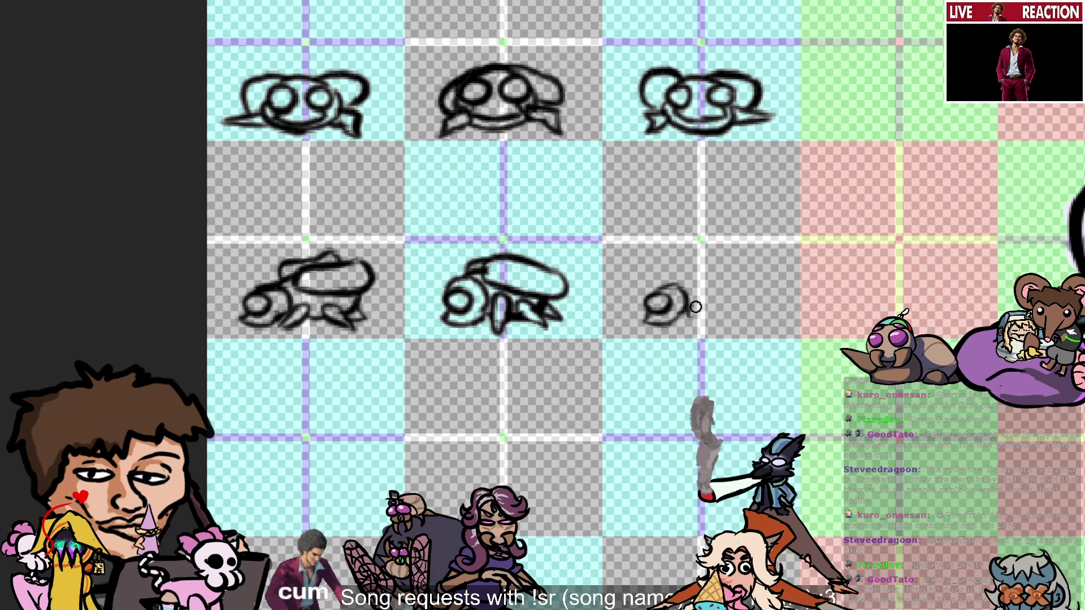
mouse_move(678, 313)
left_mouse_down()
mouse_move(700, 308)
mouse_move(721, 327)
mouse_move(730, 307)
mouse_move(718, 323)
left_mouse_up()
key("ctrl+z")
key("ctrl+z")
key("ctrl+z")
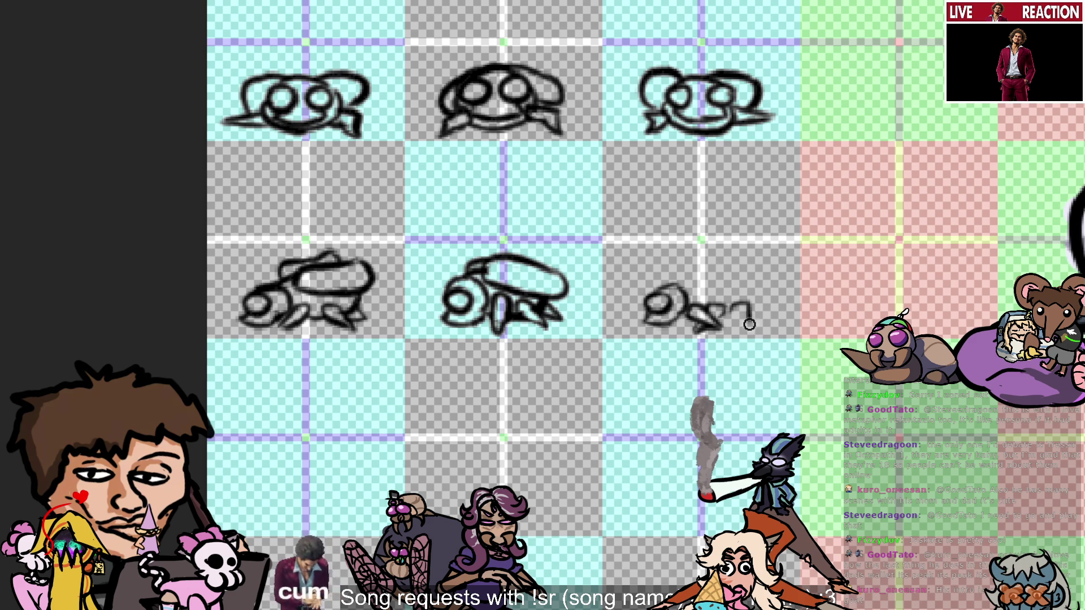
mouse_move(730, 310)
left_mouse_down()
mouse_move(737, 328)
mouse_move(752, 287)
left_mouse_up()
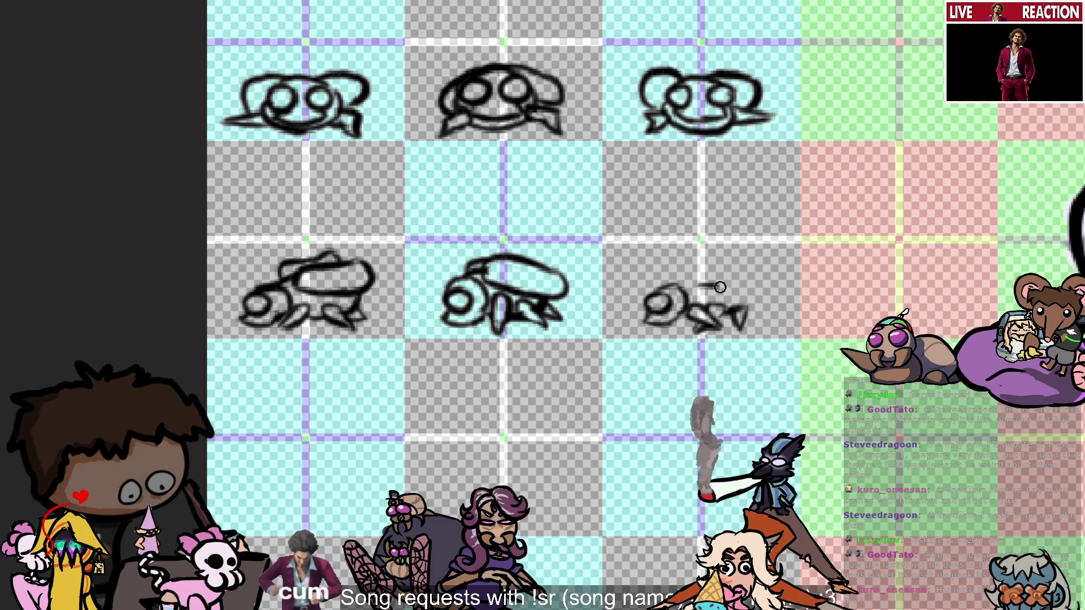
Draw the long curved upper body outline over the third lower-row sketch and touch up its top.
left_click_drag(768, 286, 703, 287)
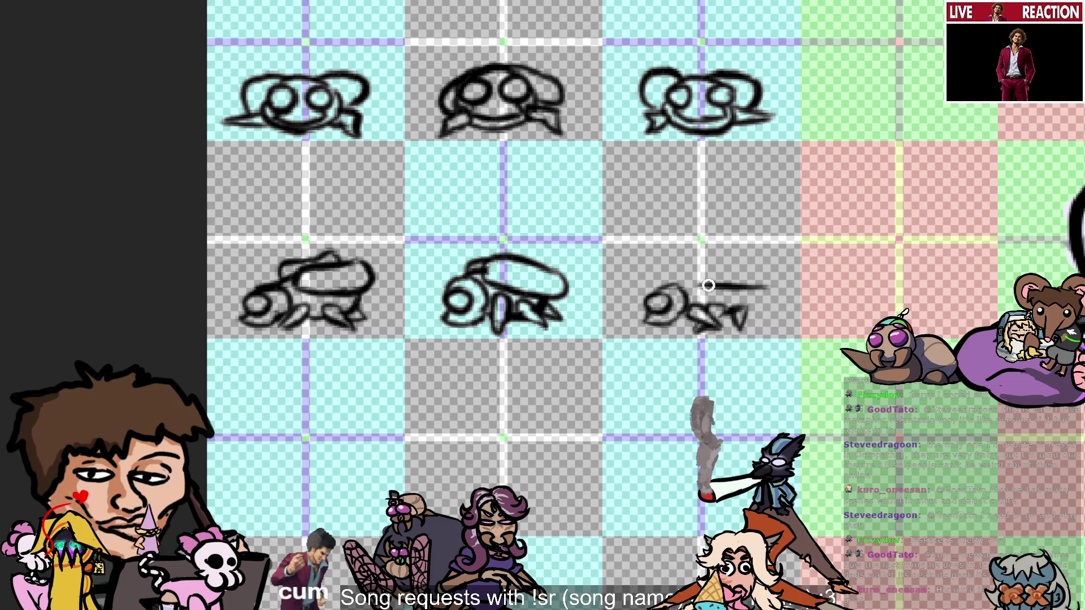
mouse_move(691, 275)
left_mouse_down()
mouse_move(743, 268)
mouse_move(760, 288)
left_mouse_up()
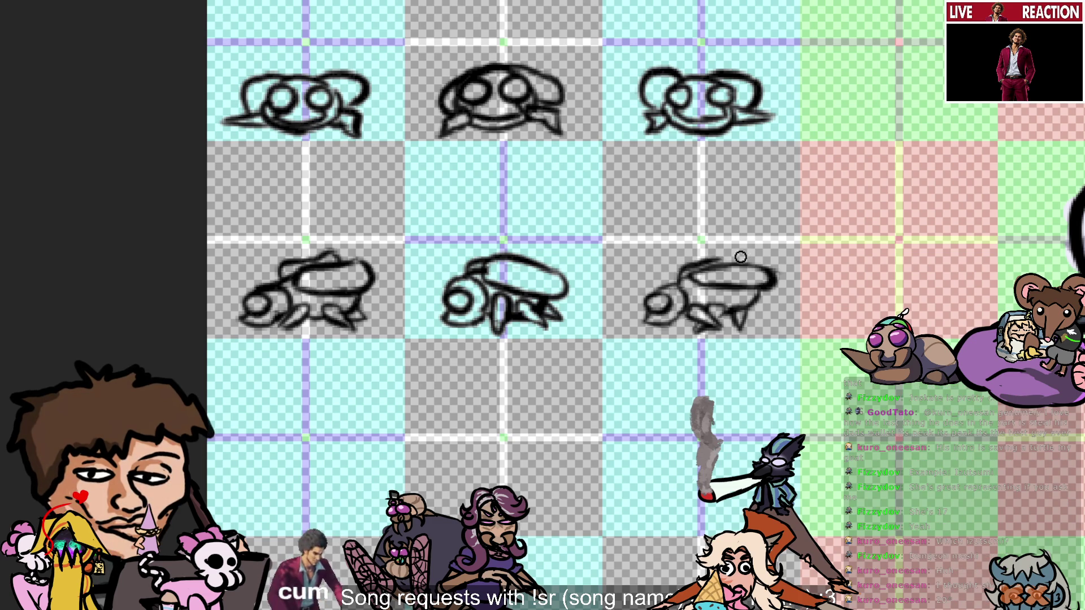
left_click_drag(750, 260, 739, 258)
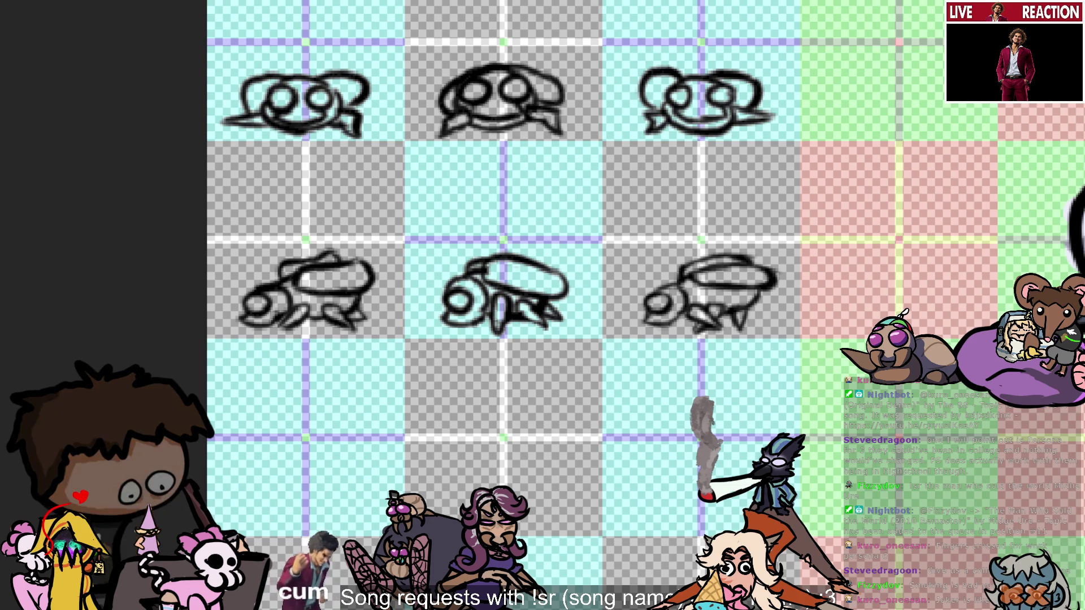
Lasso and duplicate the second row of sketches, mirror it horizontally, and place it two rows lower.
mouse_move(839, 217)
left_mouse_down()
mouse_move(708, 204)
mouse_move(184, 250)
mouse_move(509, 362)
mouse_move(835, 225)
left_mouse_up()
key("ctrl+v")
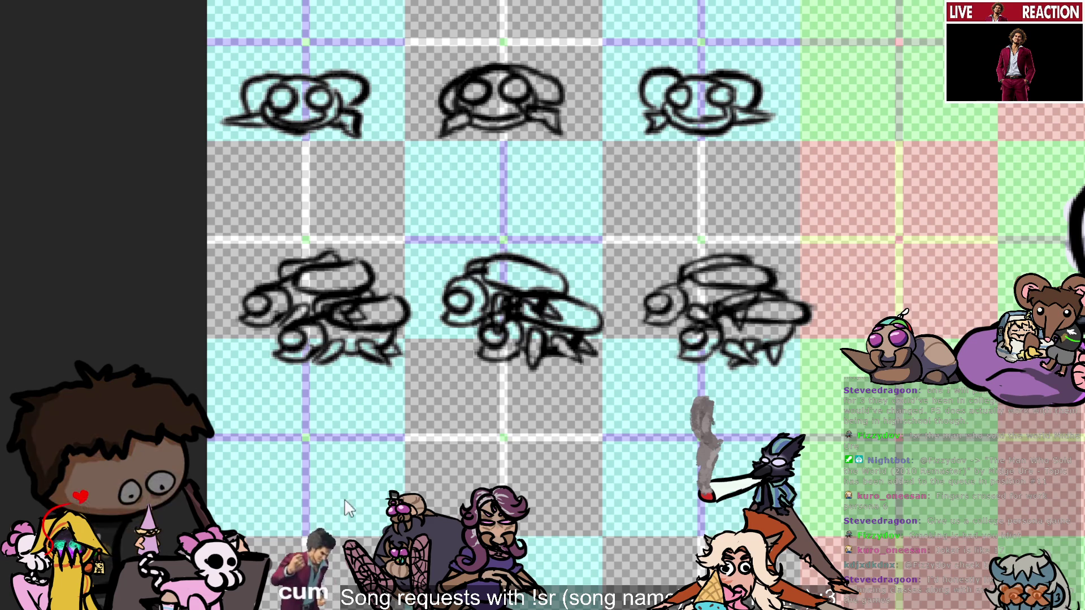
key("h")
mouse_move(722, 252)
left_mouse_down()
mouse_move(681, 390)
mouse_move(687, 411)
left_mouse_up()
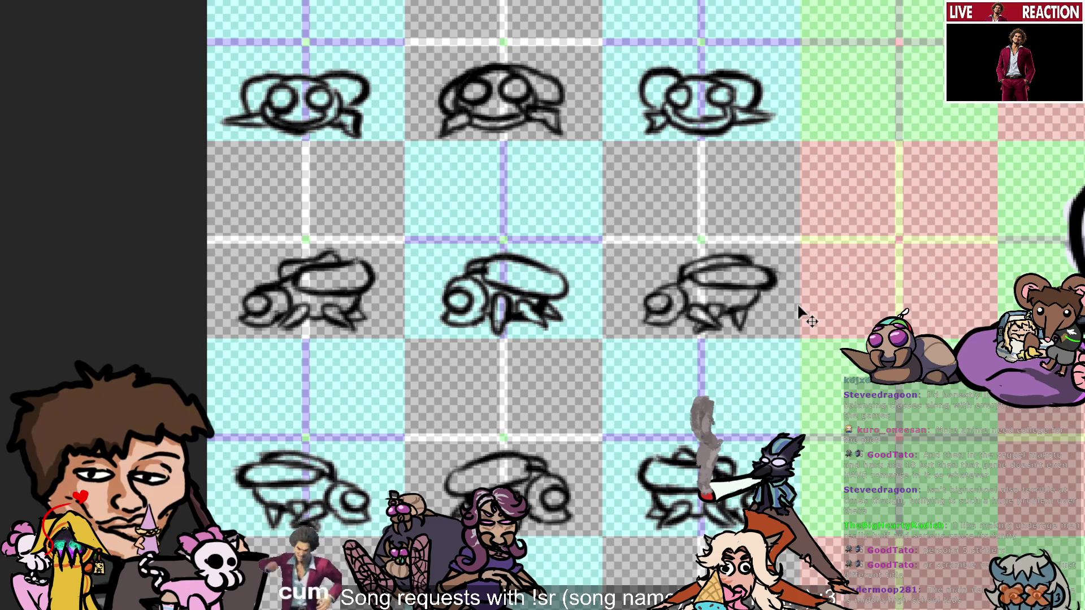
scroll(784, 331, "down", 3)
scroll(794, 304, "down", 2)
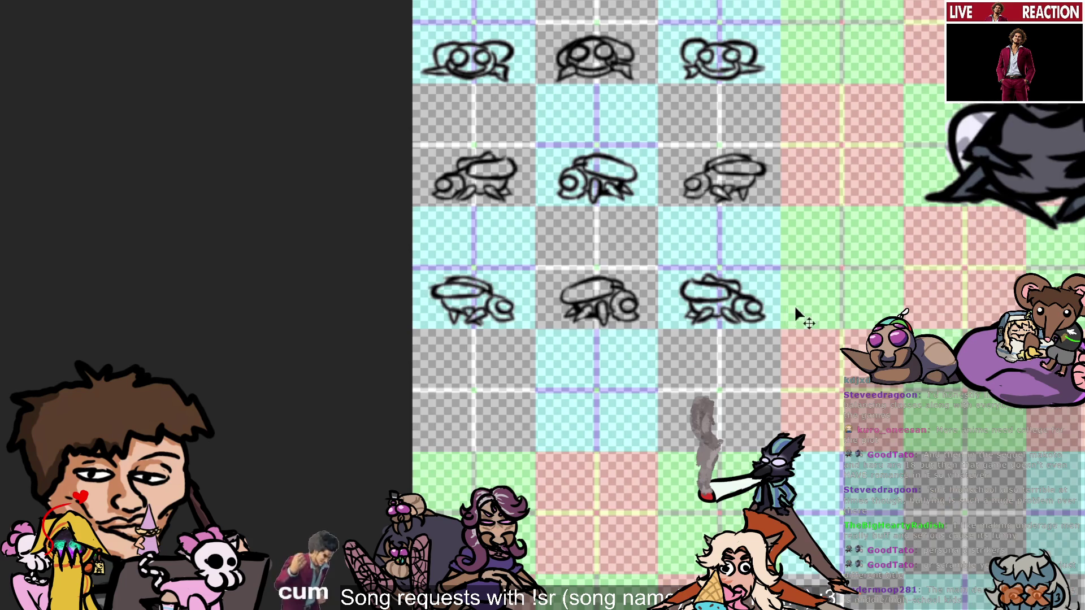
scroll(841, 307, "up", 3)
scroll(840, 310, "down", 2)
scroll(845, 303, "up", 1)
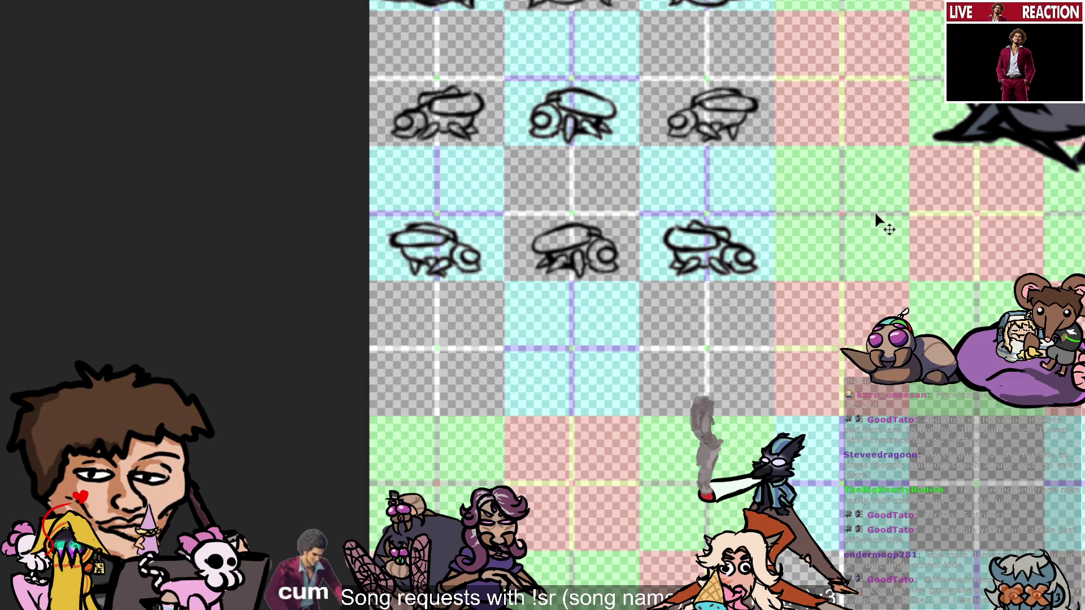
key("ctrl+z")
key("ctrl+y")
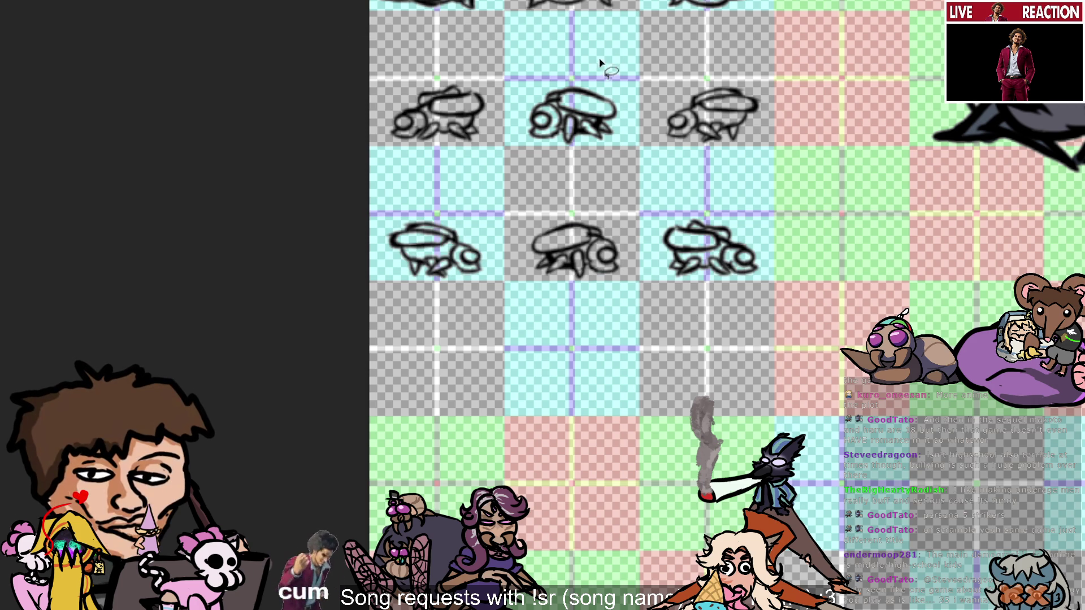
mouse_move(608, 35)
left_mouse_down()
mouse_move(776, 38)
mouse_move(770, 0)
mouse_move(303, 3)
mouse_move(346, 29)
mouse_move(585, 44)
left_mouse_up()
key("ctrl+d")
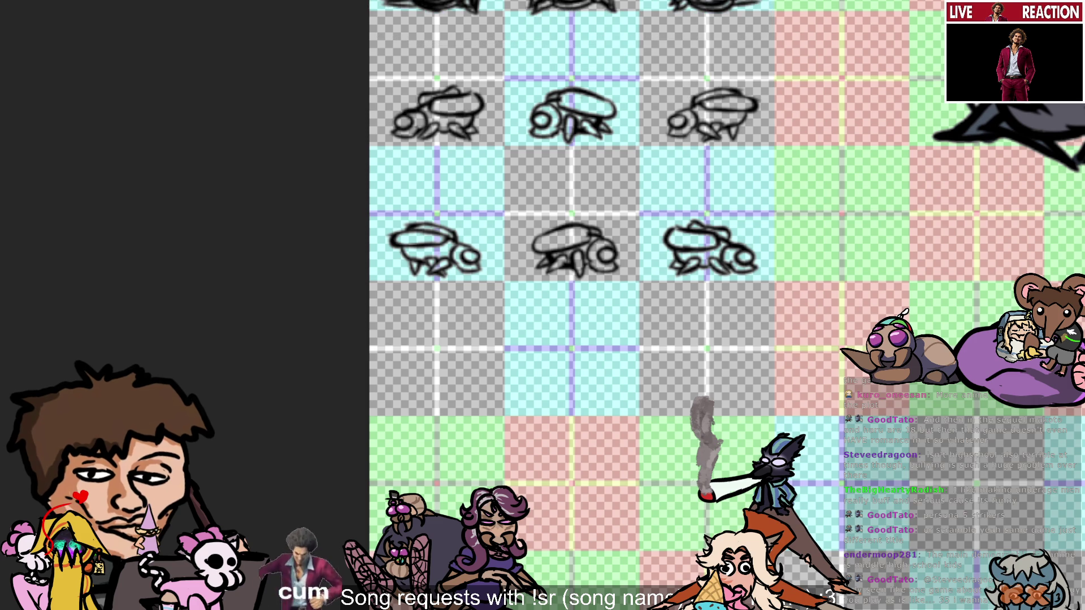
Paste the front-facing bug row into the empty row below and align it with the grid cells.
key("ctrl+v")
left_click_drag(442, 126, 443, 425)
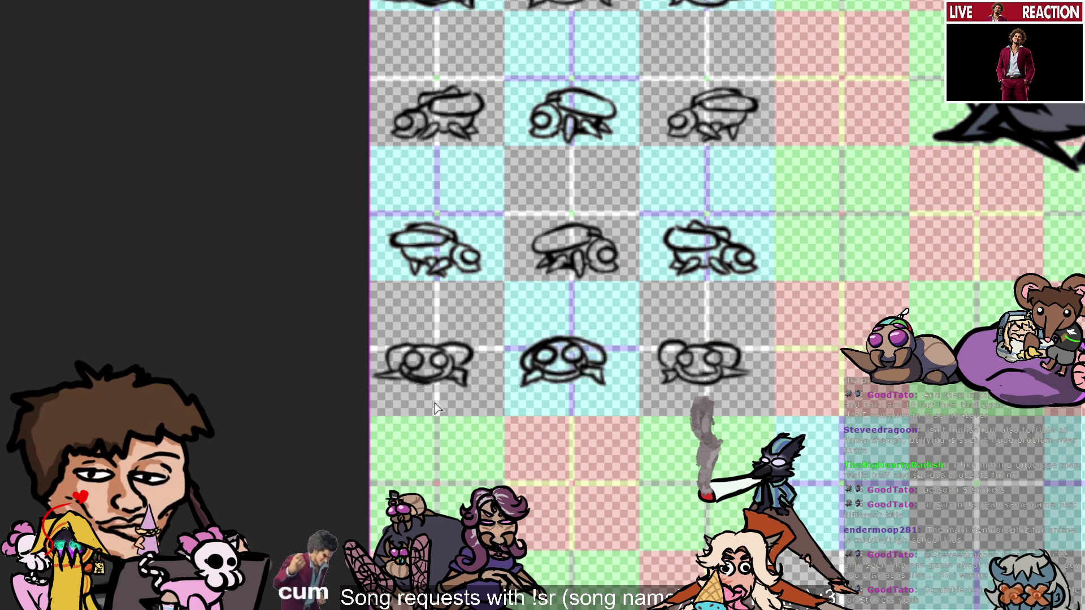
key("Down")
key("Down")
key("Right")
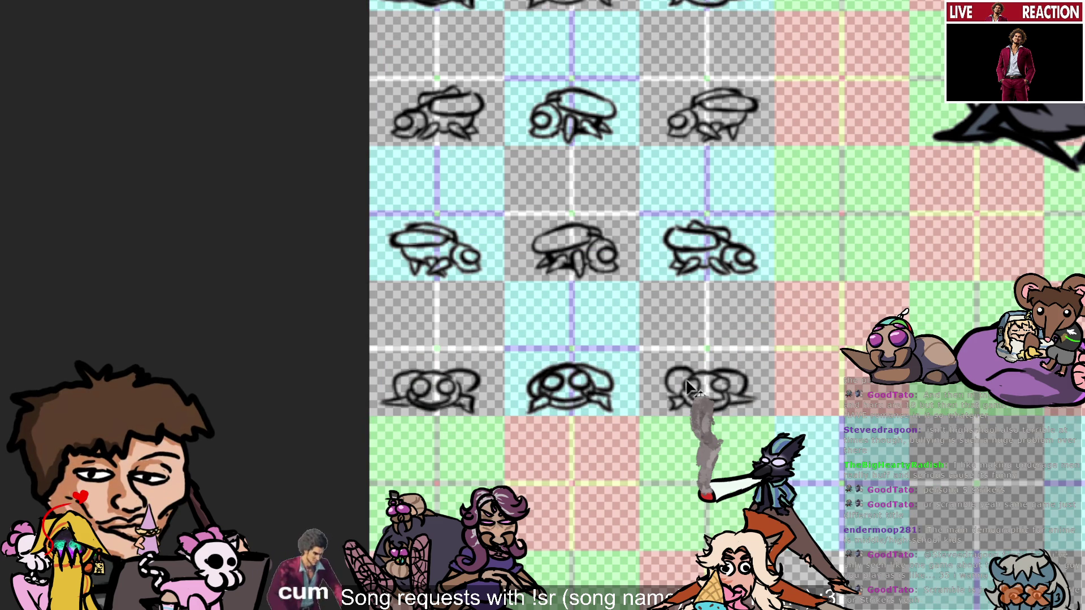
left_click_drag(685, 379, 690, 383)
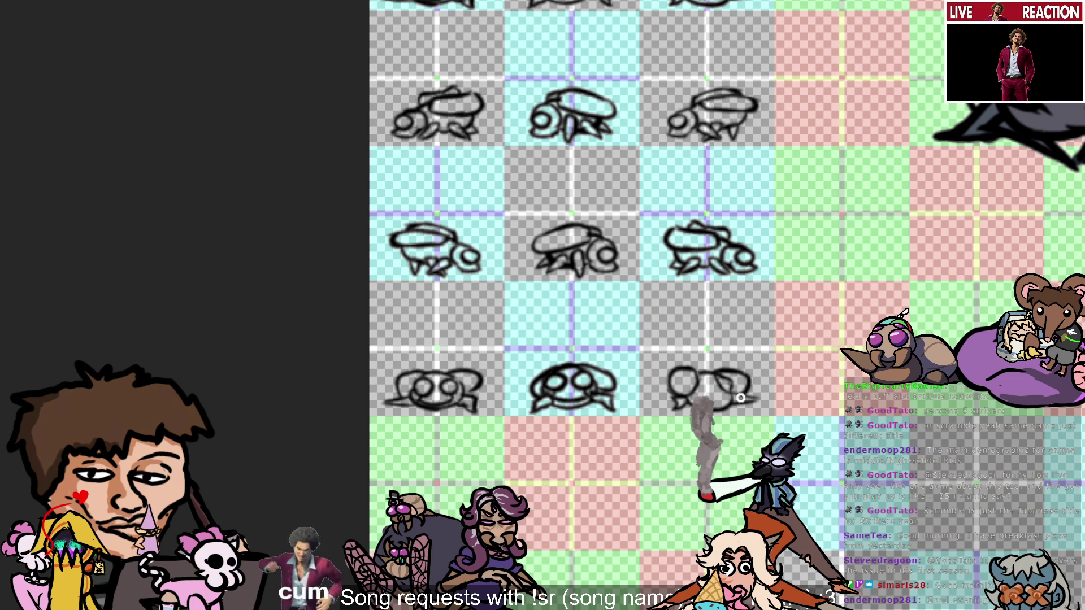
Reshape the eye outline of the right bug in the pasted bottom row.
left_click_drag(722, 376, 729, 387)
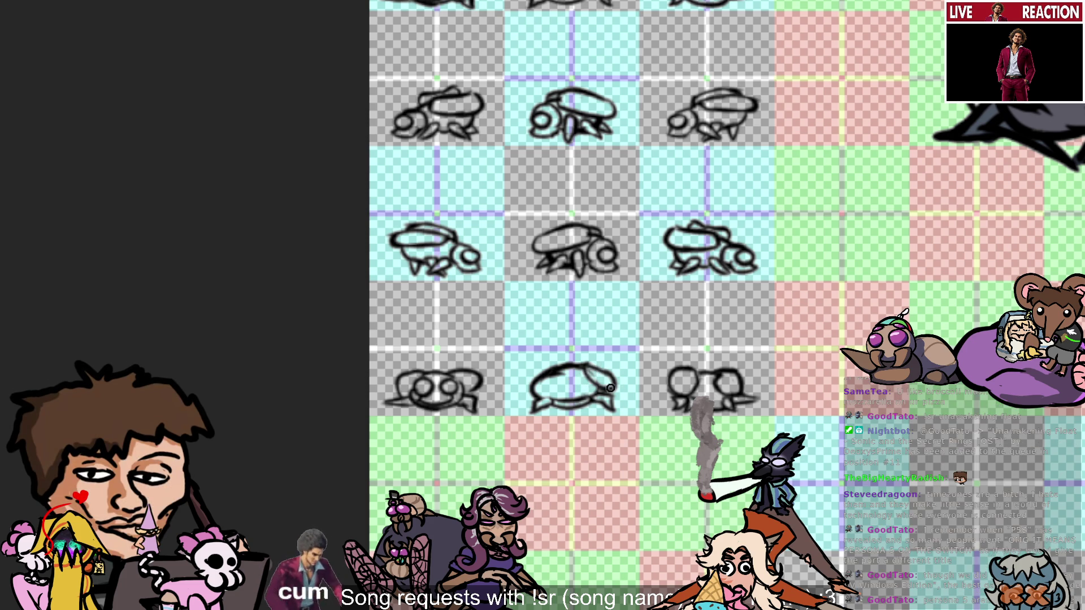
Add an inner curve splitting the middle bottom-row bug's rounded body.
left_click_drag(576, 368, 610, 380)
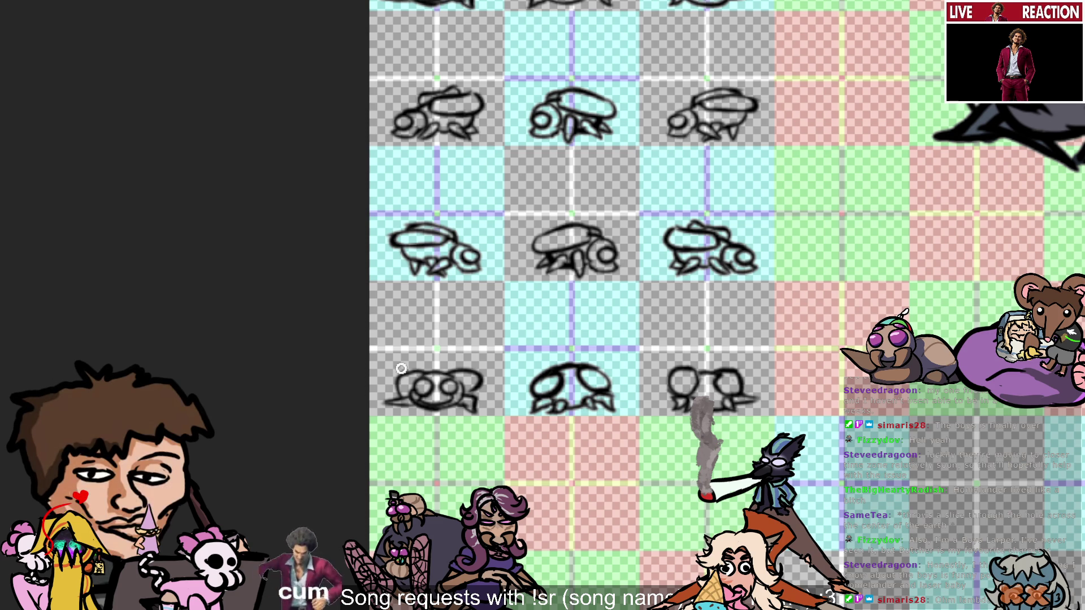
left_click_drag(411, 389, 446, 393)
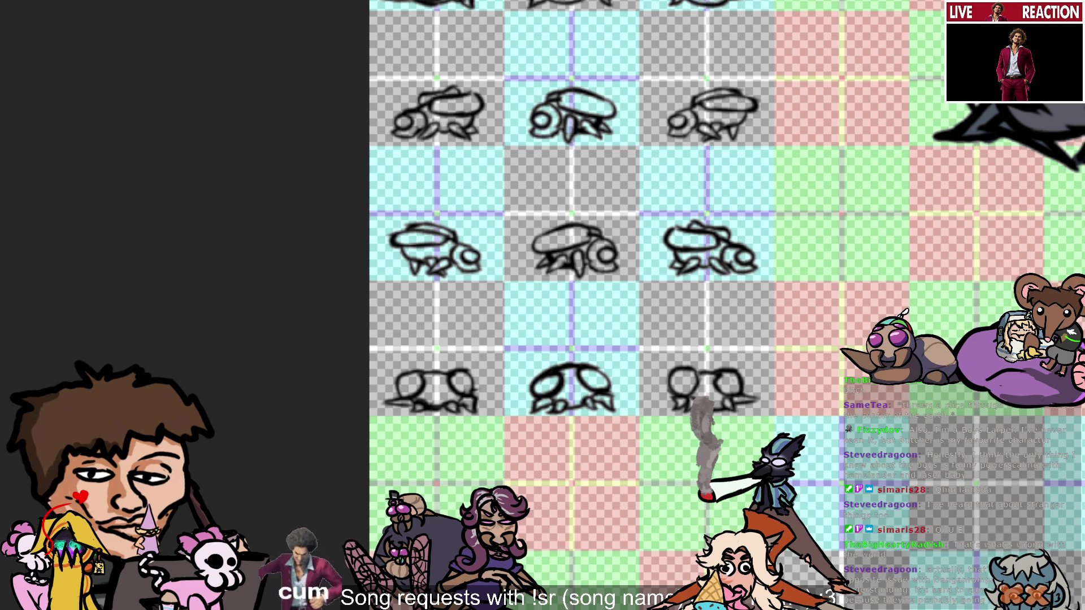
scroll(723, 306, "down", 3)
scroll(724, 305, "down", 2)
scroll(723, 306, "up", 2)
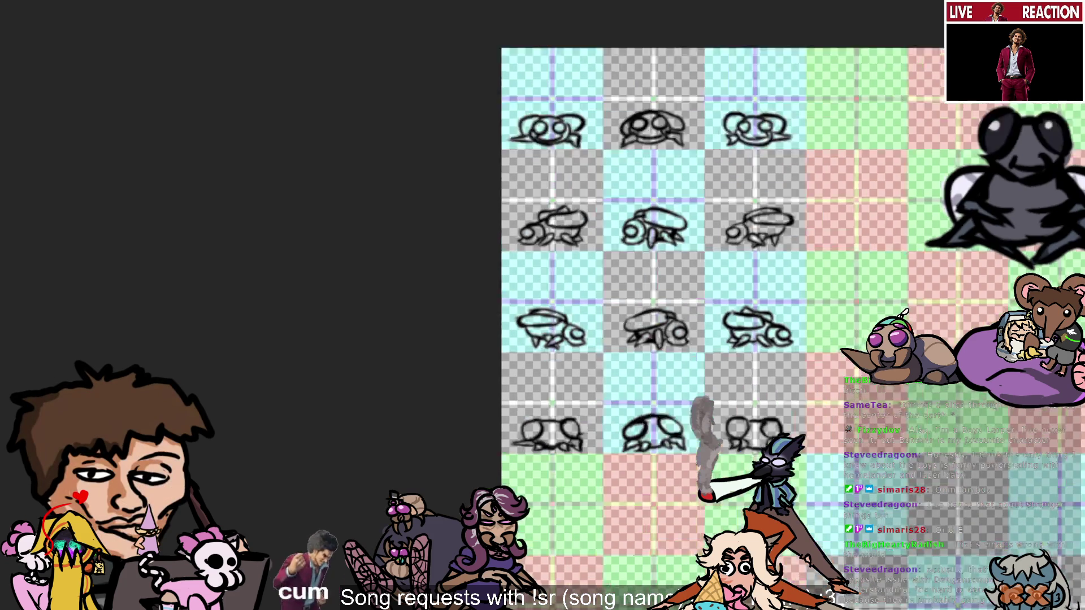
scroll(727, 319, "down", 1)
scroll(726, 319, "down", 1)
scroll(726, 320, "up", 2)
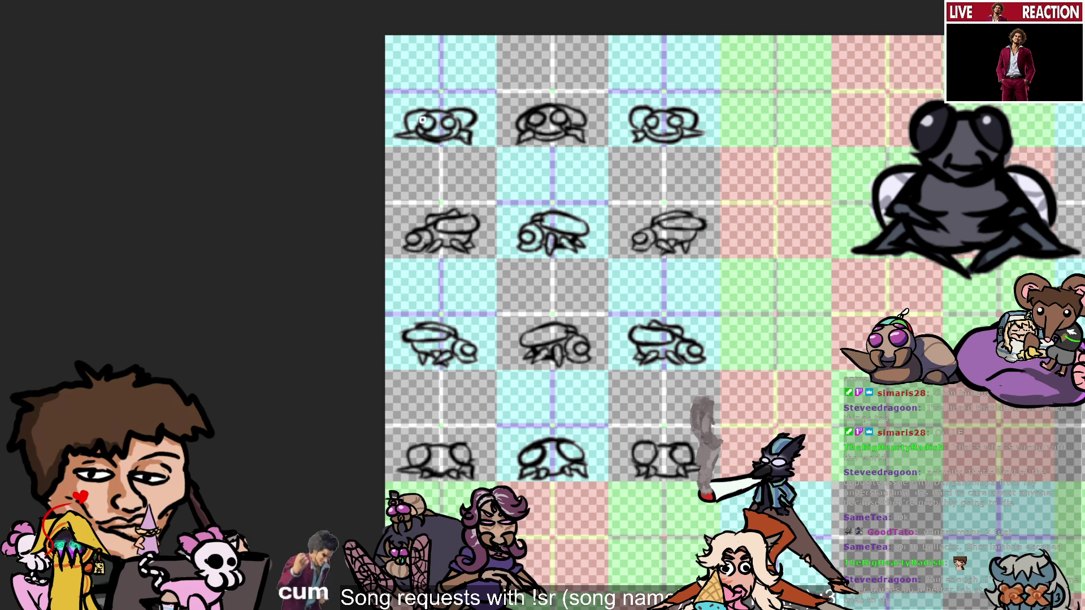
Brush dark fill into the heads of the three top-row flies and the left second-row fly.
mouse_move(422, 120)
left_mouse_down()
mouse_move(447, 136)
mouse_move(445, 120)
left_mouse_up()
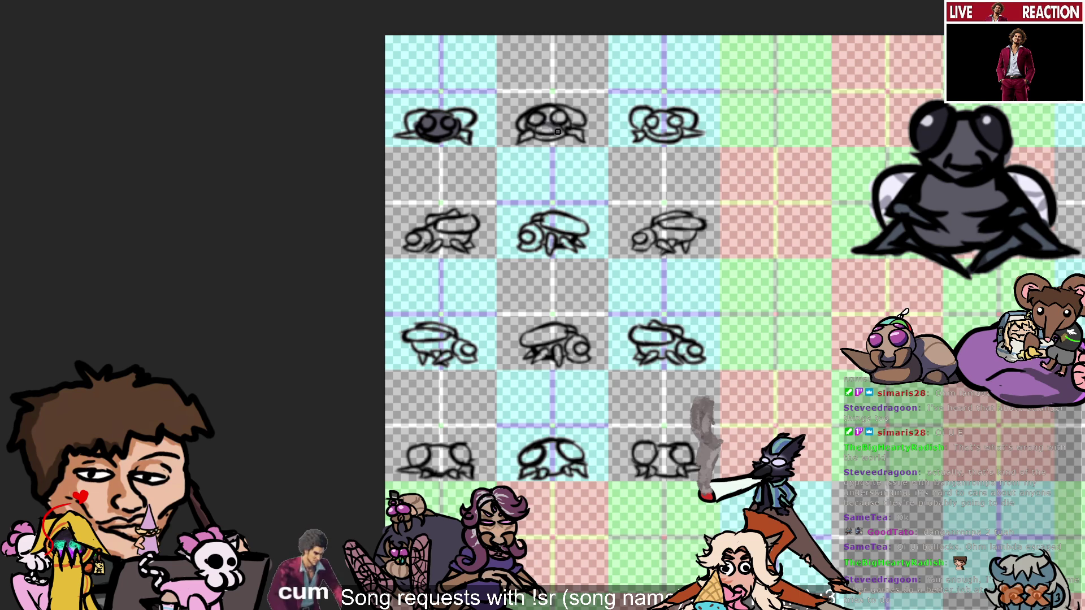
mouse_move(548, 132)
left_mouse_down()
mouse_move(534, 121)
mouse_move(548, 119)
mouse_move(543, 107)
mouse_move(567, 121)
left_mouse_up()
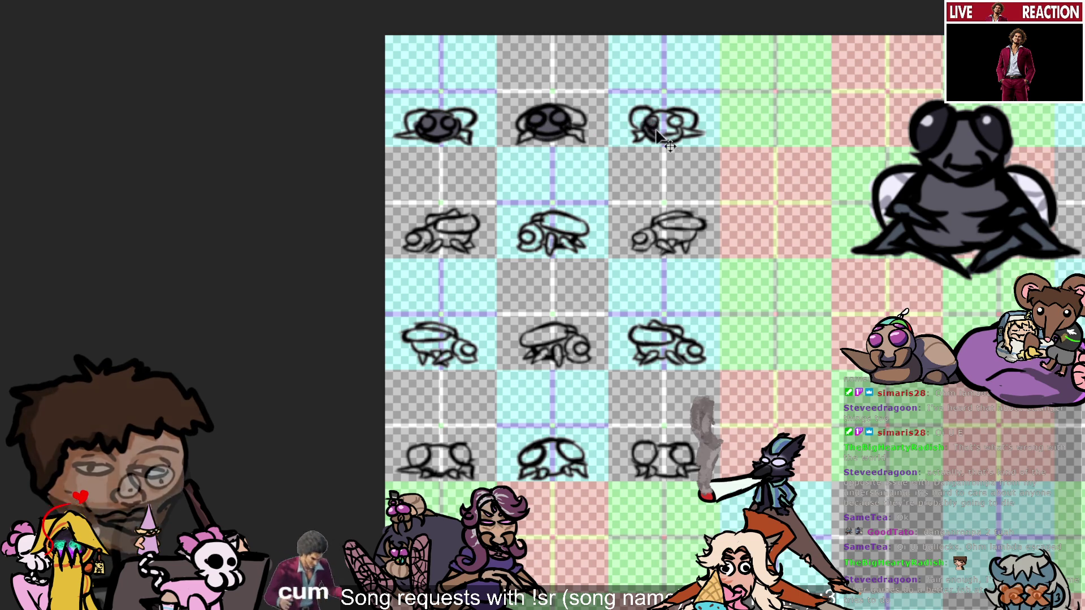
mouse_move(645, 122)
left_mouse_down()
mouse_move(671, 136)
mouse_move(661, 140)
mouse_move(678, 129)
mouse_move(653, 117)
mouse_move(683, 119)
left_mouse_up()
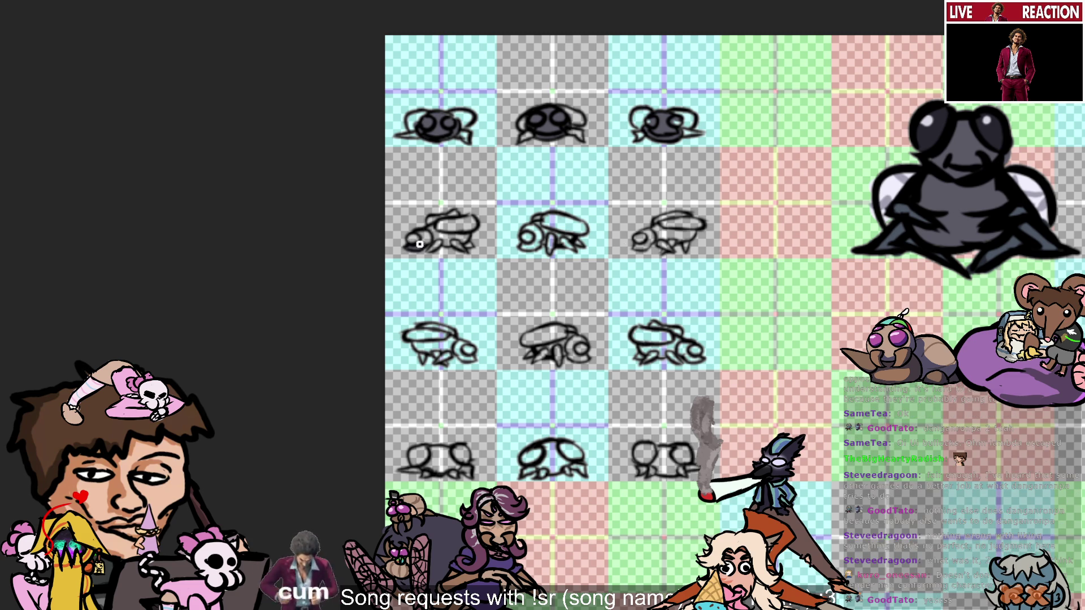
mouse_move(419, 244)
left_mouse_down()
mouse_move(433, 229)
mouse_move(455, 243)
mouse_move(446, 240)
mouse_move(469, 238)
left_mouse_up()
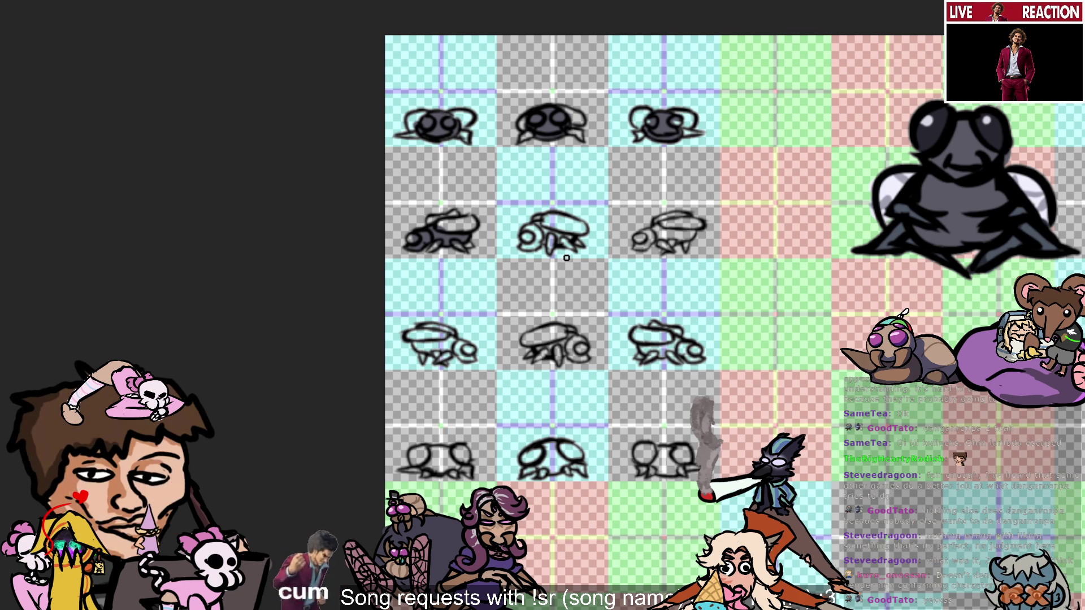
Paint dark fill into the middle second-row fly.
mouse_move(534, 244)
left_mouse_down()
mouse_move(551, 223)
mouse_move(560, 237)
left_mouse_up()
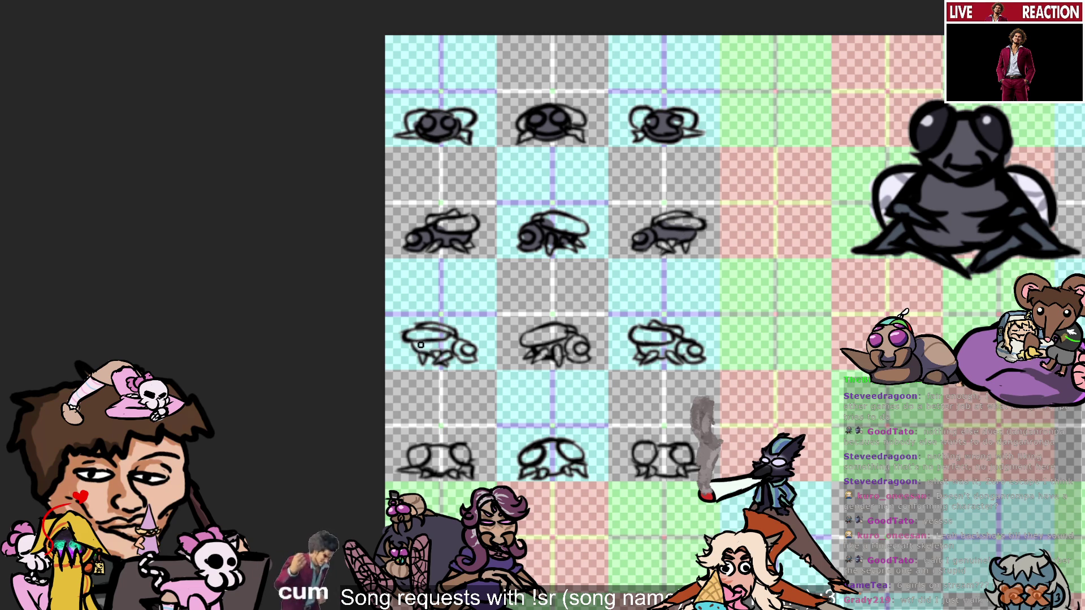
Shade the bodies of the first and middle third-row flies grey.
left_click_drag(420, 345, 459, 358)
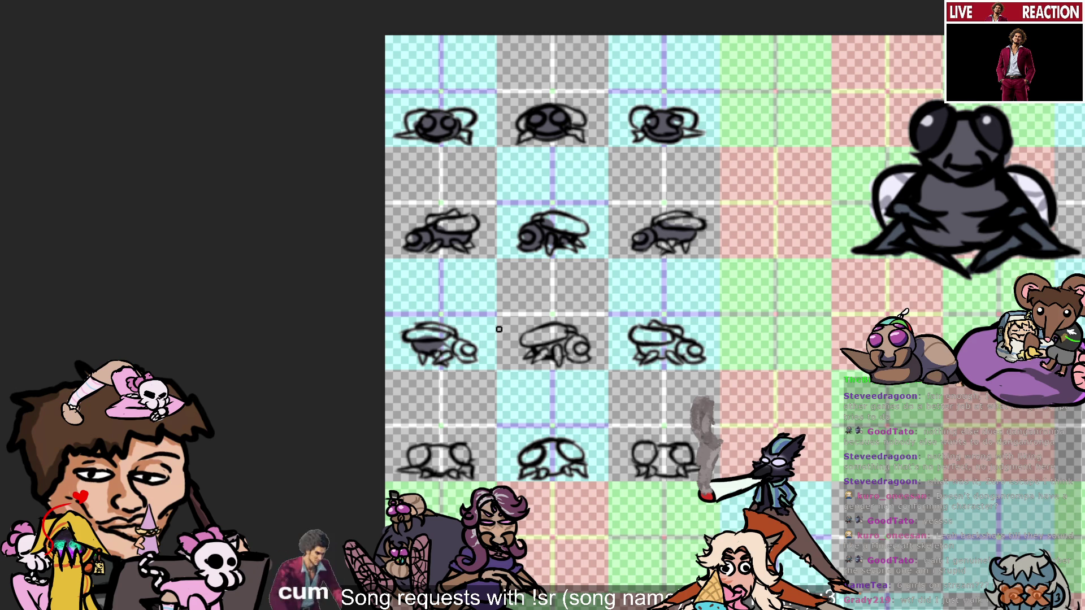
mouse_move(442, 336)
left_mouse_down()
mouse_move(448, 356)
mouse_move(470, 342)
mouse_move(459, 351)
mouse_move(485, 364)
left_mouse_up()
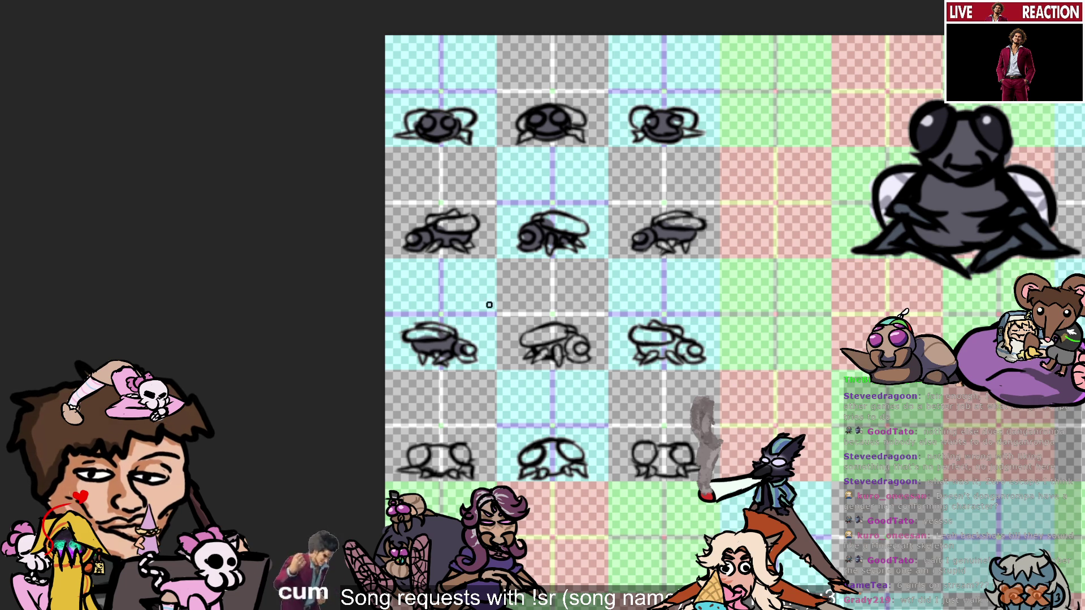
left_click_drag(460, 346, 482, 355)
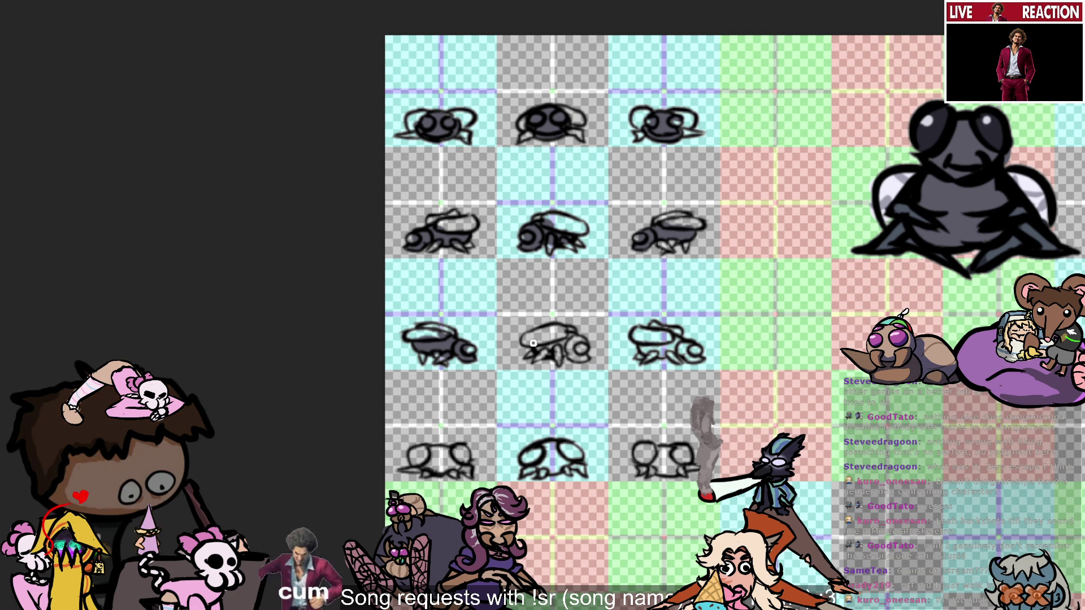
mouse_move(533, 343)
left_mouse_down()
mouse_move(562, 346)
mouse_move(574, 325)
left_mouse_up()
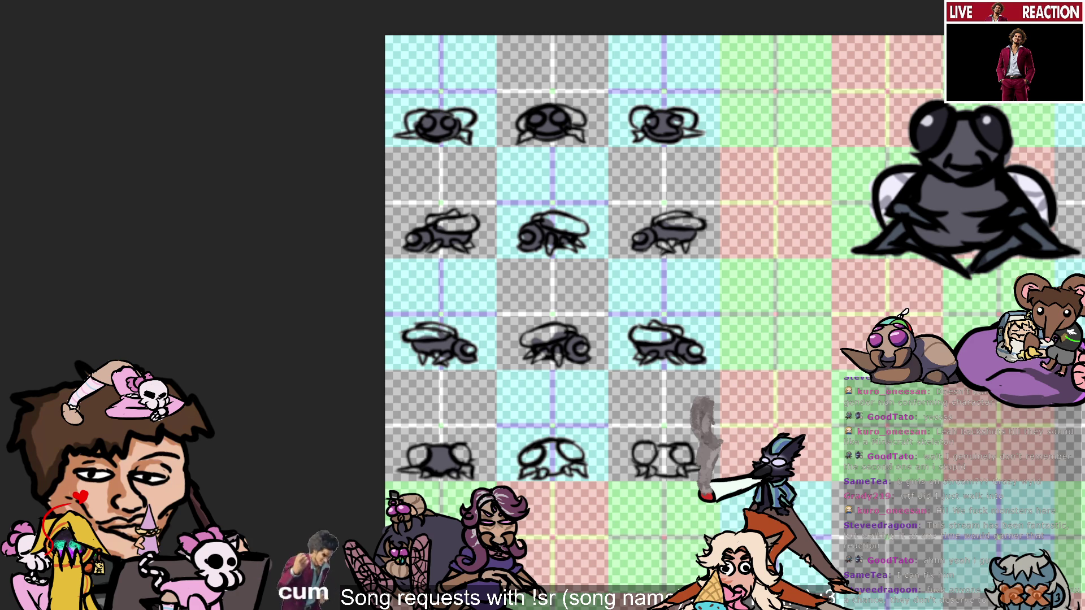
Shade the middle and right bottom-row flies grey and add a white eye highlight to the right one.
mouse_move(531, 459)
left_mouse_down()
mouse_move(570, 468)
mouse_move(547, 449)
mouse_move(557, 446)
left_mouse_up()
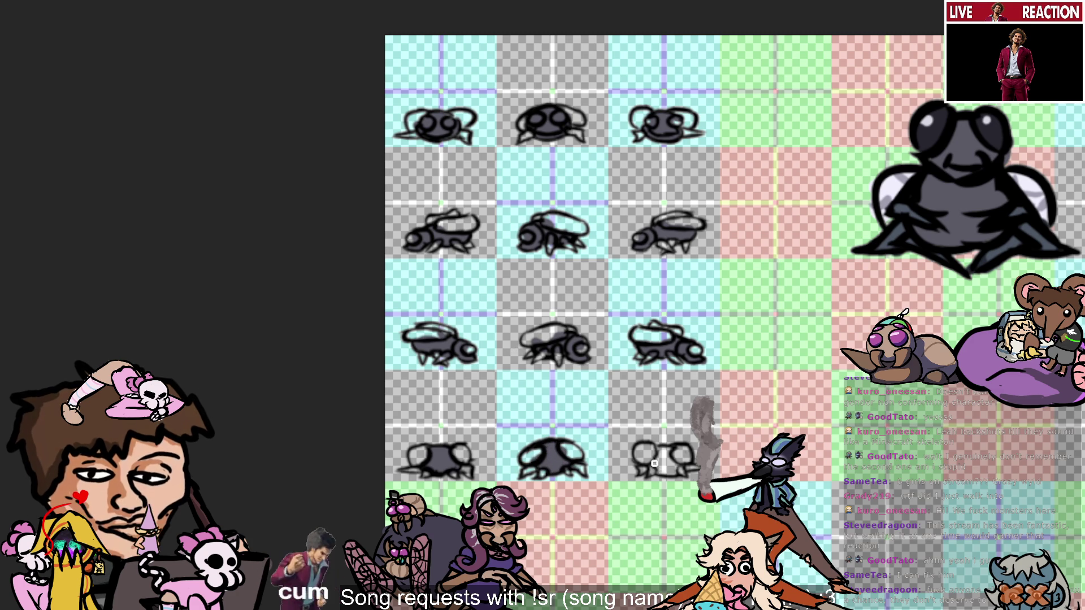
mouse_move(656, 461)
left_mouse_down()
mouse_move(670, 472)
mouse_move(654, 450)
left_mouse_up()
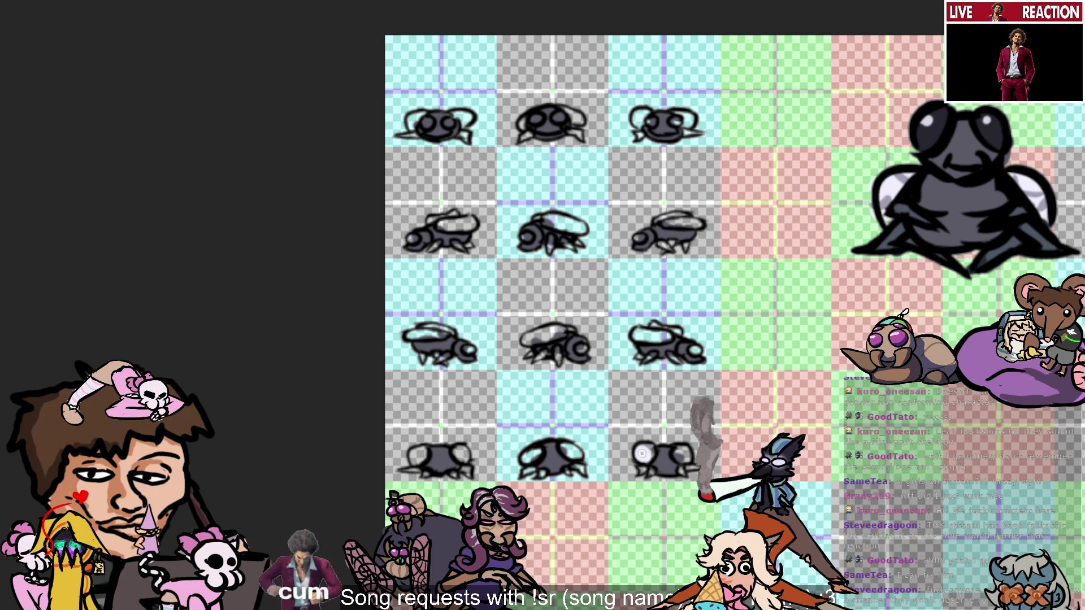
left_click_drag(643, 456, 644, 455)
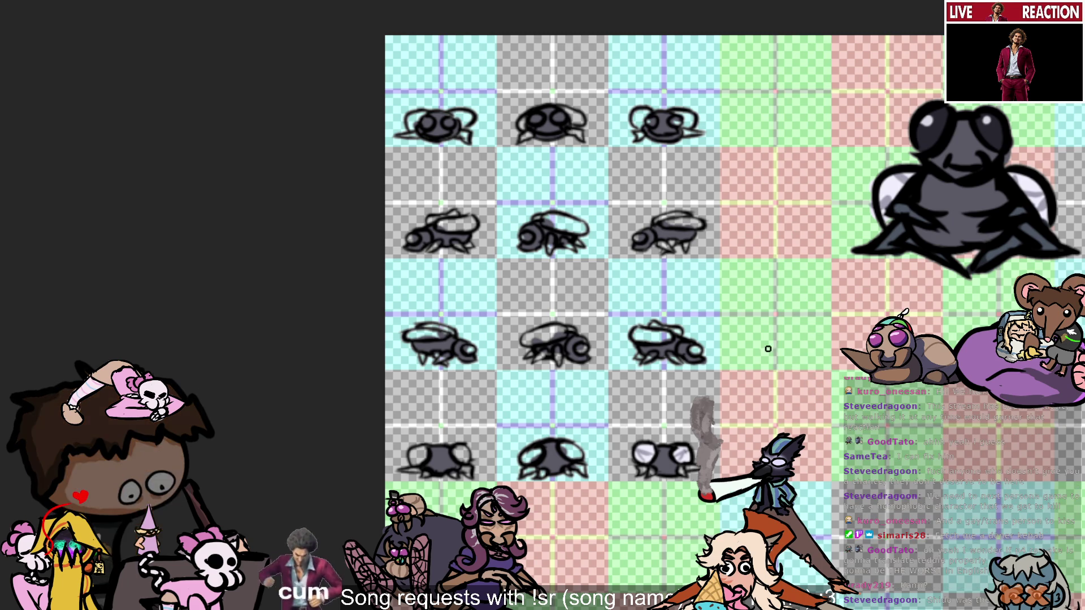
Sample the light eye colour and paint highlights on the middle and first bottom-row flies' eyes.
key("i")
left_click(896, 237)
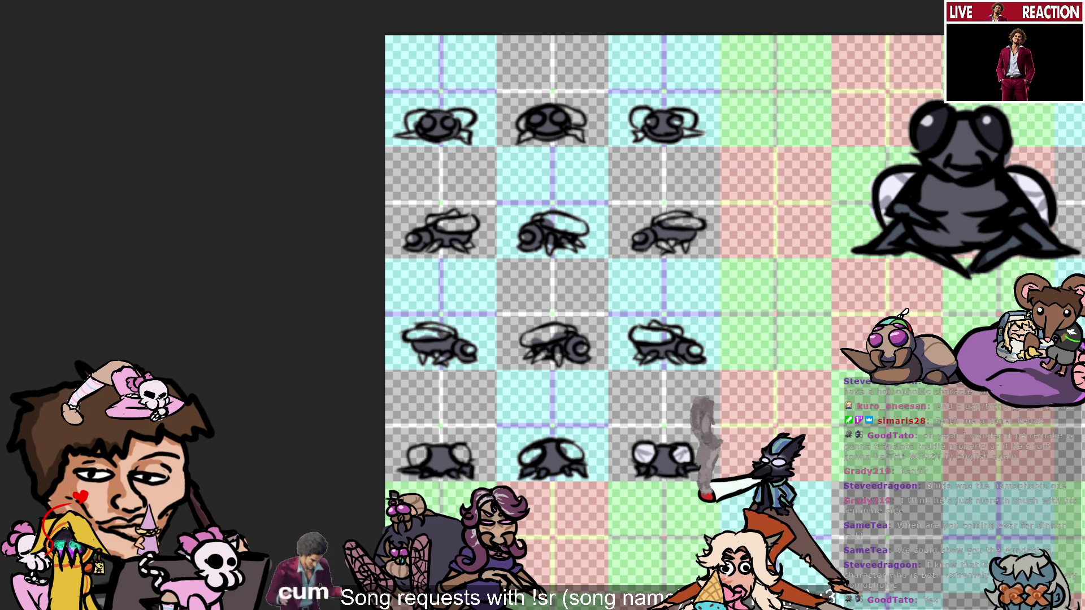
left_click(648, 448, "ctrl")
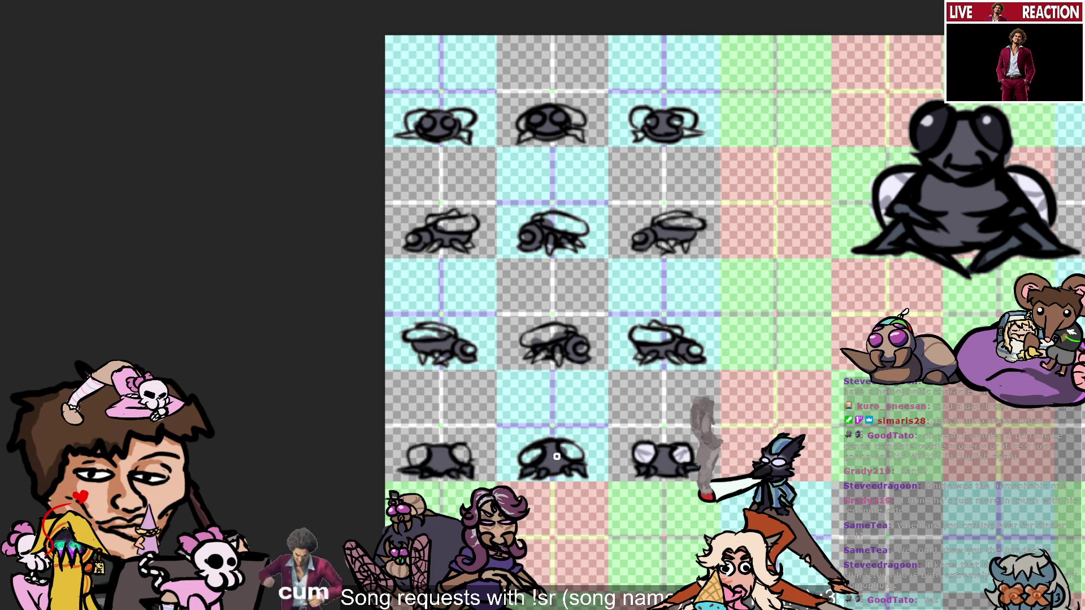
mouse_move(557, 457)
left_mouse_down()
mouse_move(576, 457)
mouse_move(522, 453)
mouse_move(539, 453)
left_mouse_up()
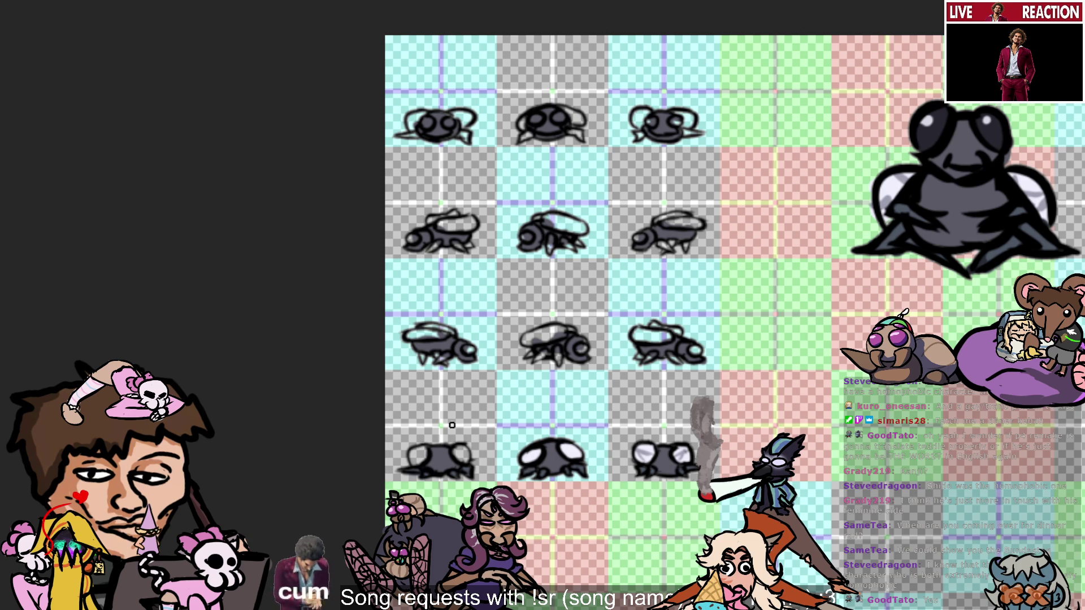
mouse_move(459, 452)
left_mouse_down()
mouse_move(469, 456)
mouse_move(412, 457)
left_mouse_up()
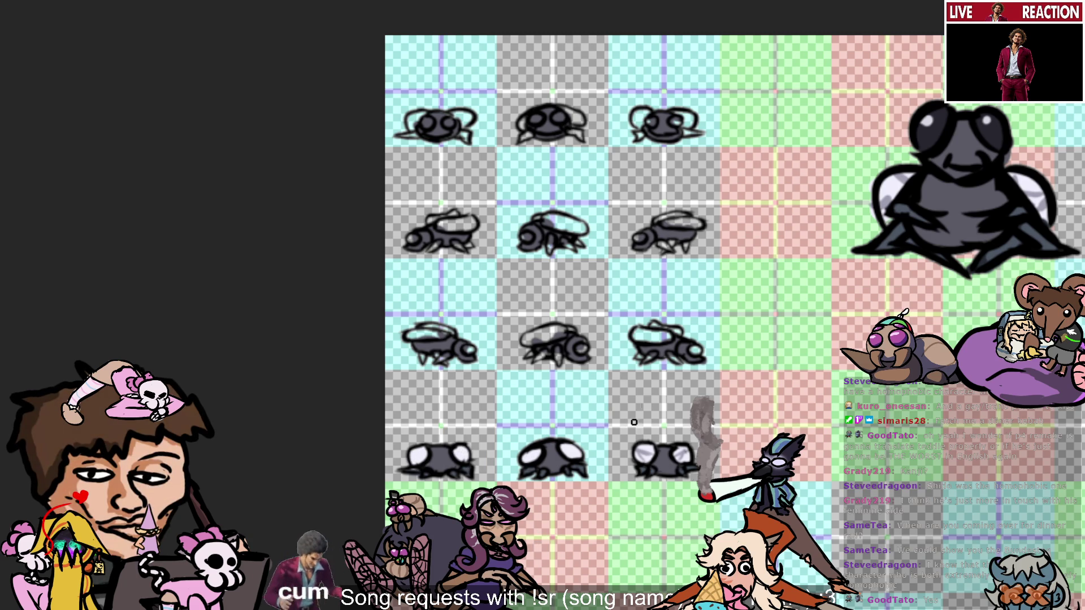
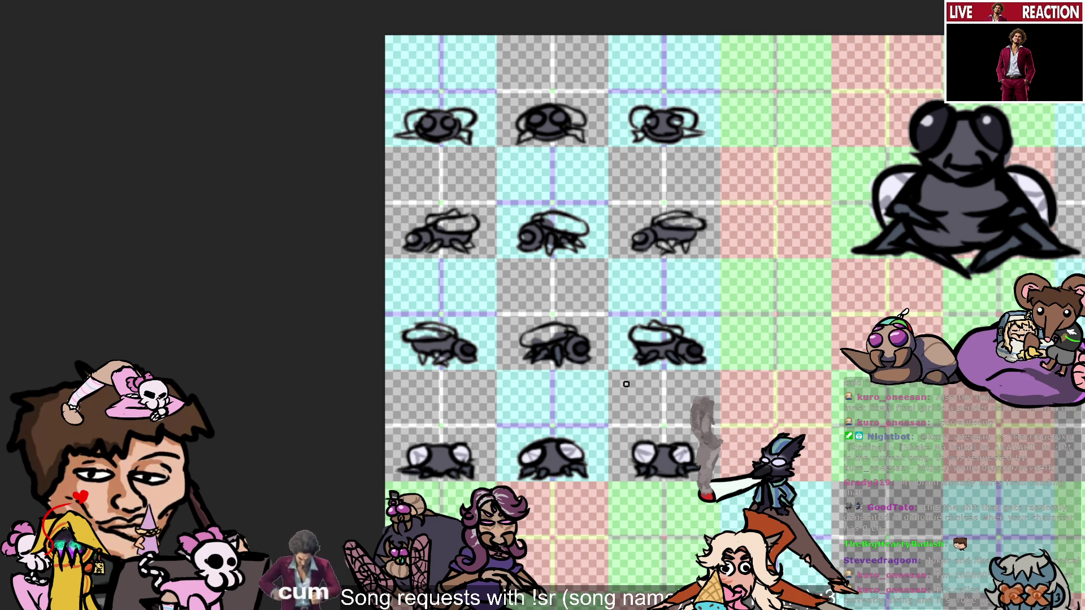
Paint white into the wings of the right and middle third-row flies, then resample a colour from the right fly.
mouse_move(645, 333)
left_mouse_down()
mouse_move(664, 338)
mouse_move(656, 326)
left_mouse_up()
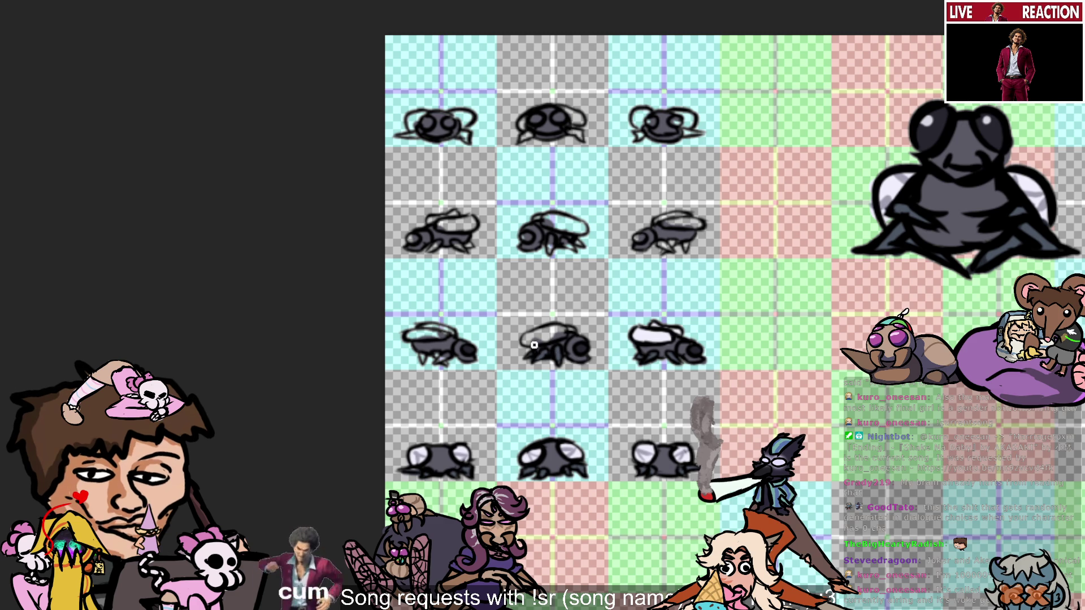
mouse_move(535, 343)
left_mouse_down()
mouse_move(526, 339)
mouse_move(569, 329)
mouse_move(556, 331)
left_mouse_up()
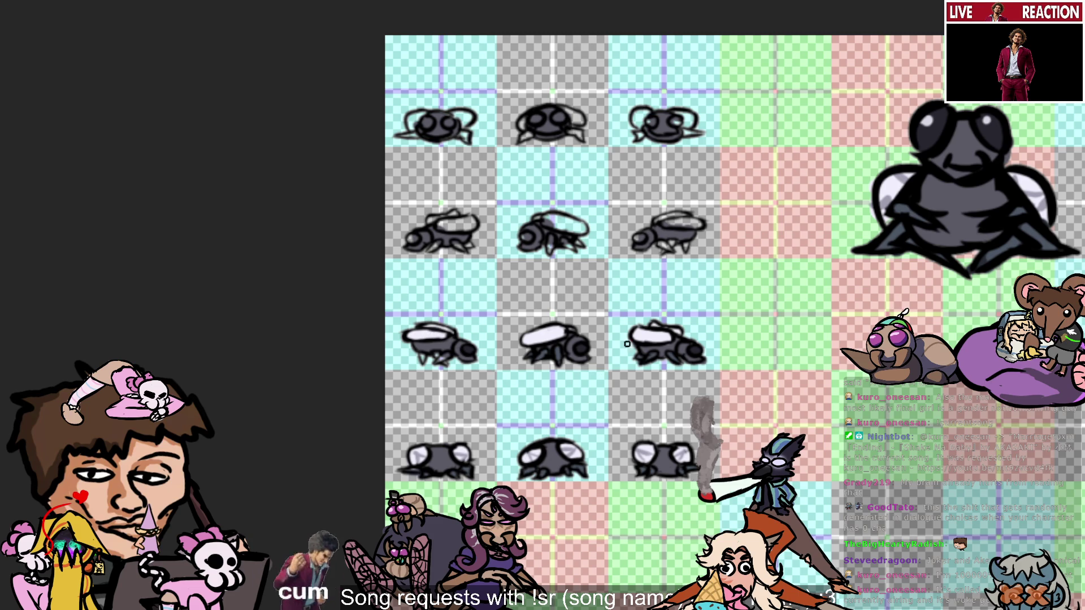
left_click(657, 355, "ctrl")
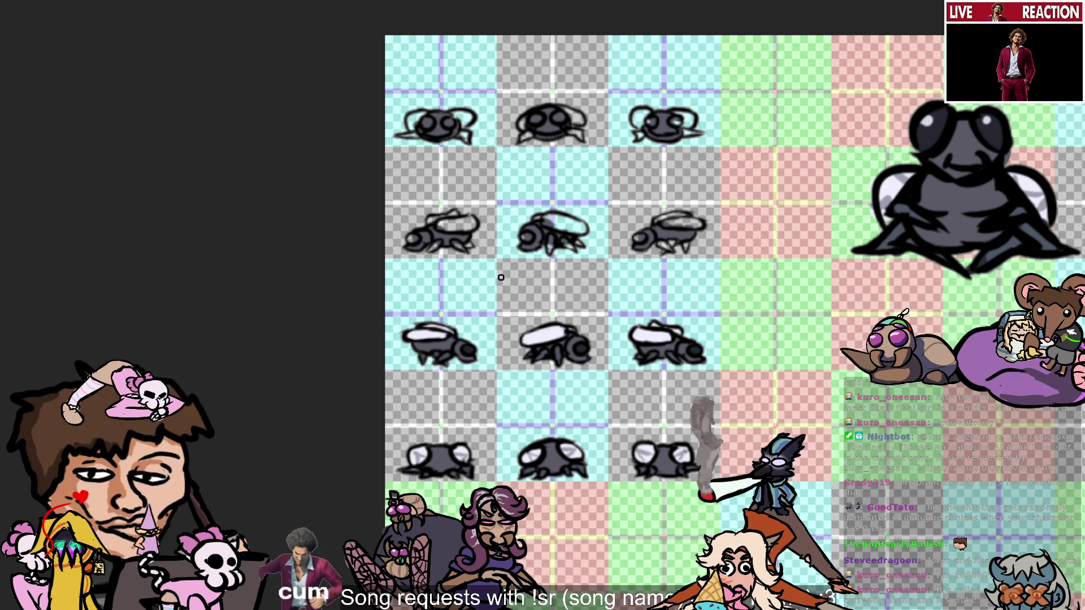
Eyedrop colours from the bottom-middle fly, then take the wing colour from the middle fly.
left_click_drag(574, 453, 574, 451)
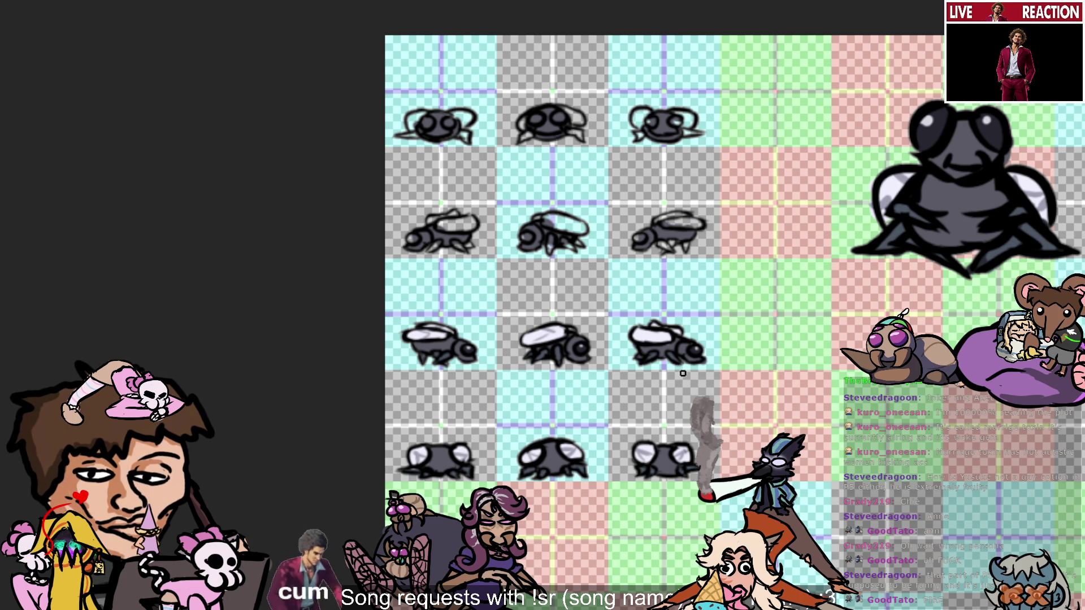
left_click(549, 331, "alt")
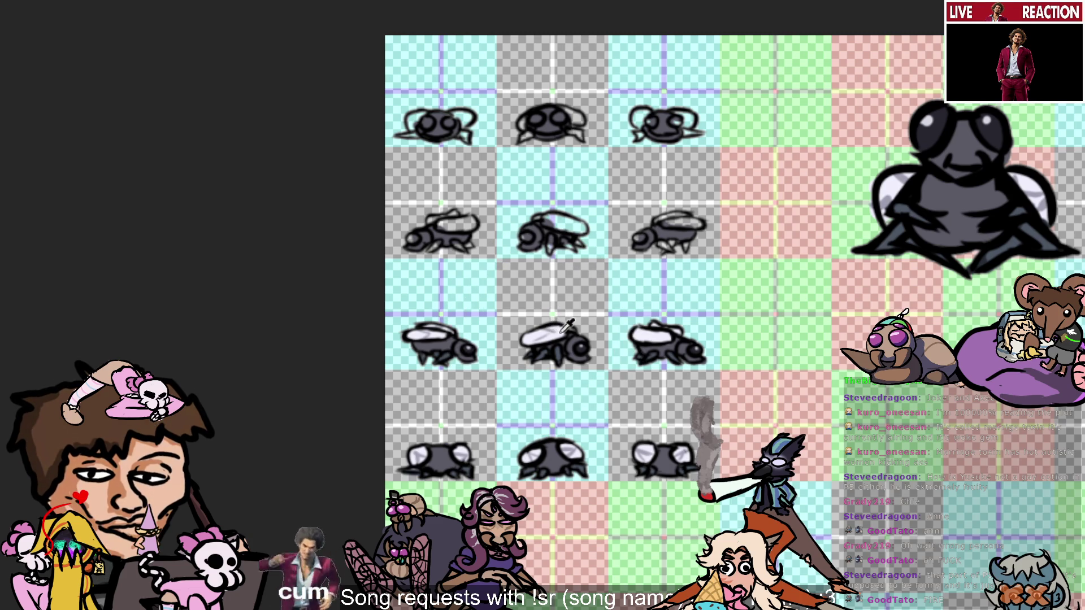
left_click(561, 332, "alt")
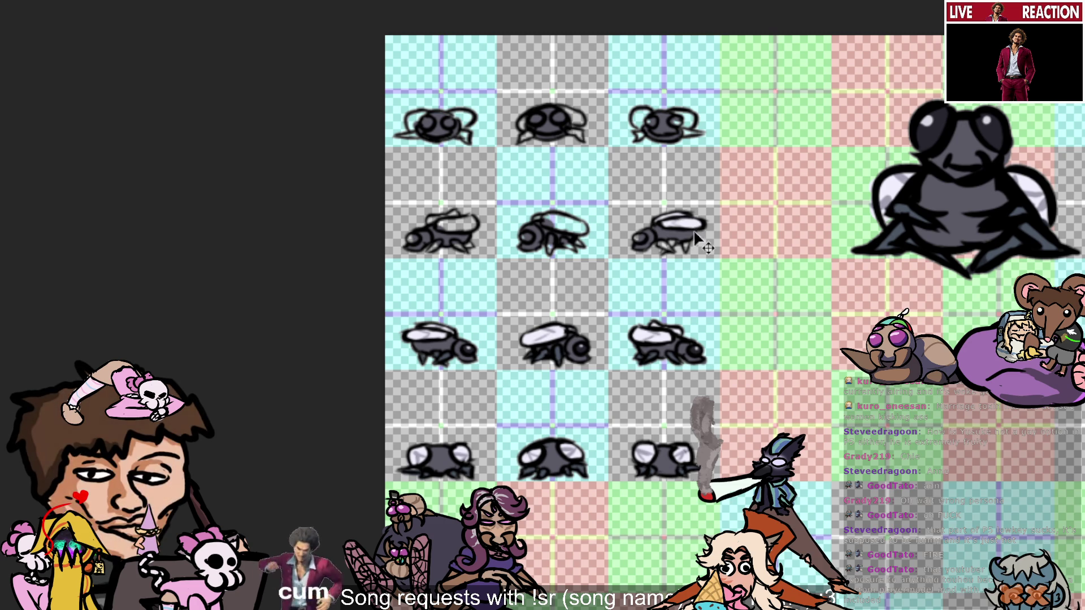
left_click(553, 330, "ctrl")
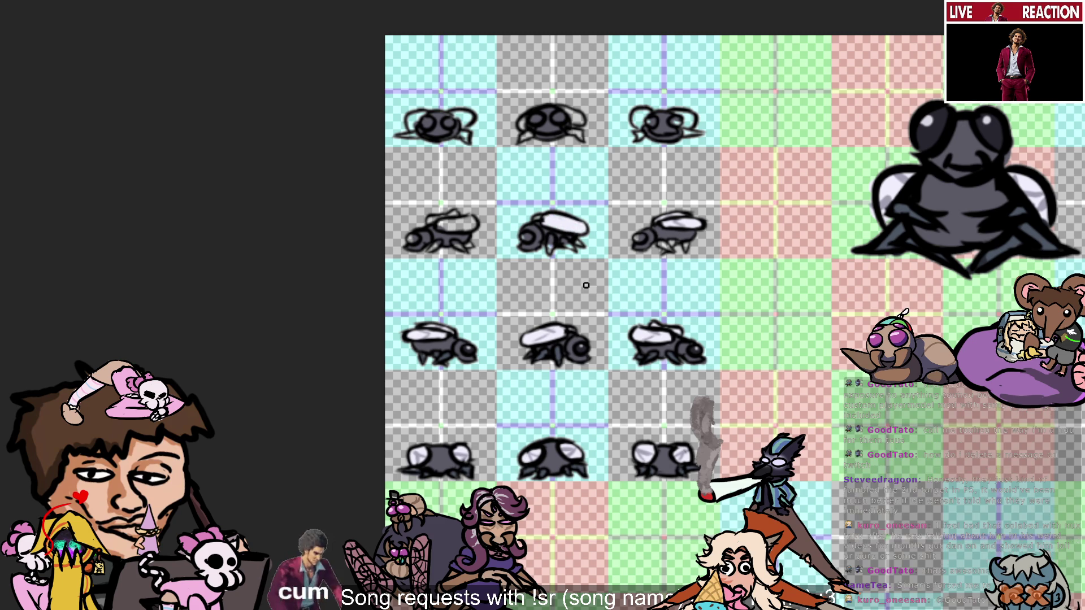
left_click(562, 353, "alt")
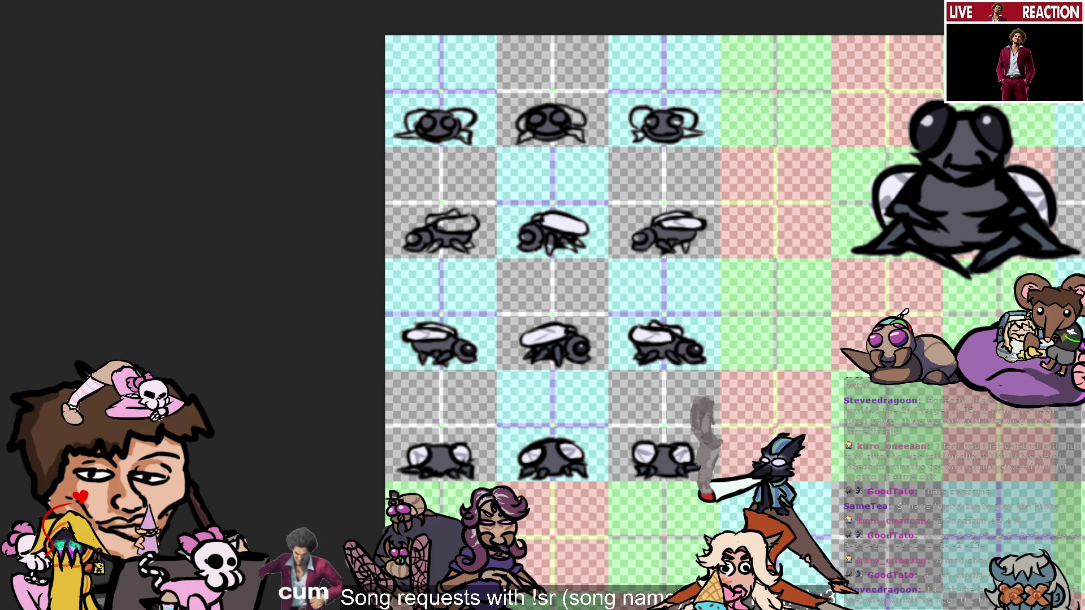
left_click(669, 204)
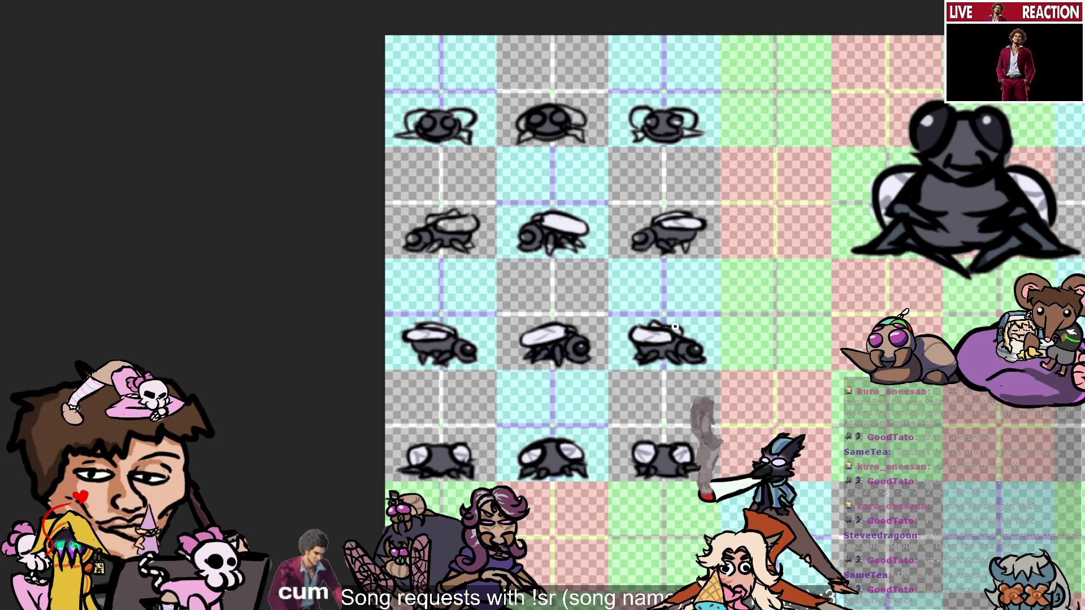
Sample colours from several flies, settling on the middle fly's pale wing colour.
scroll(787, 80, "up", 3)
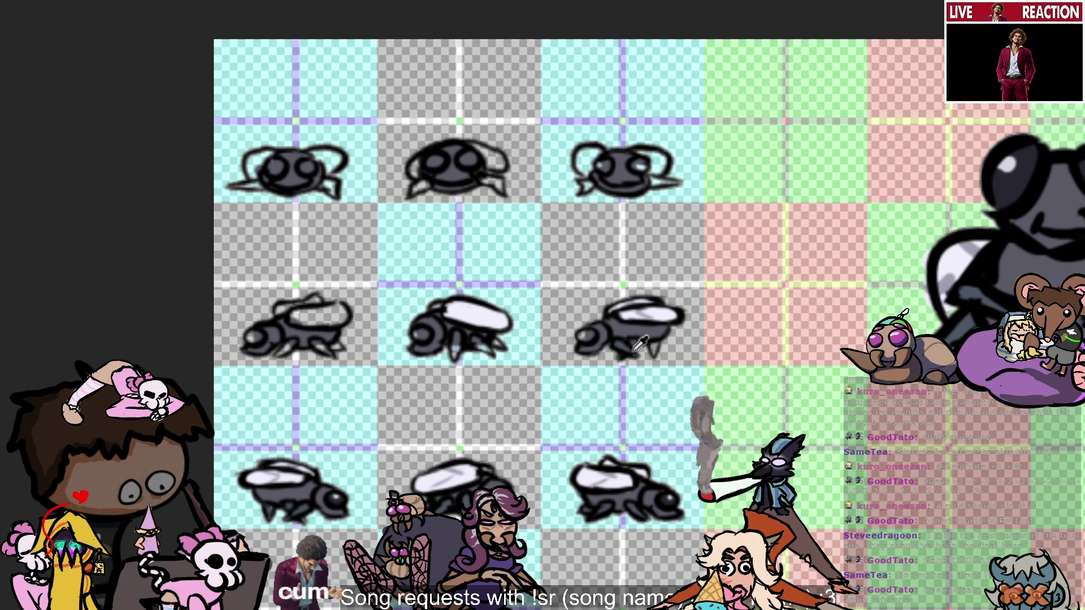
left_click(592, 337, "alt")
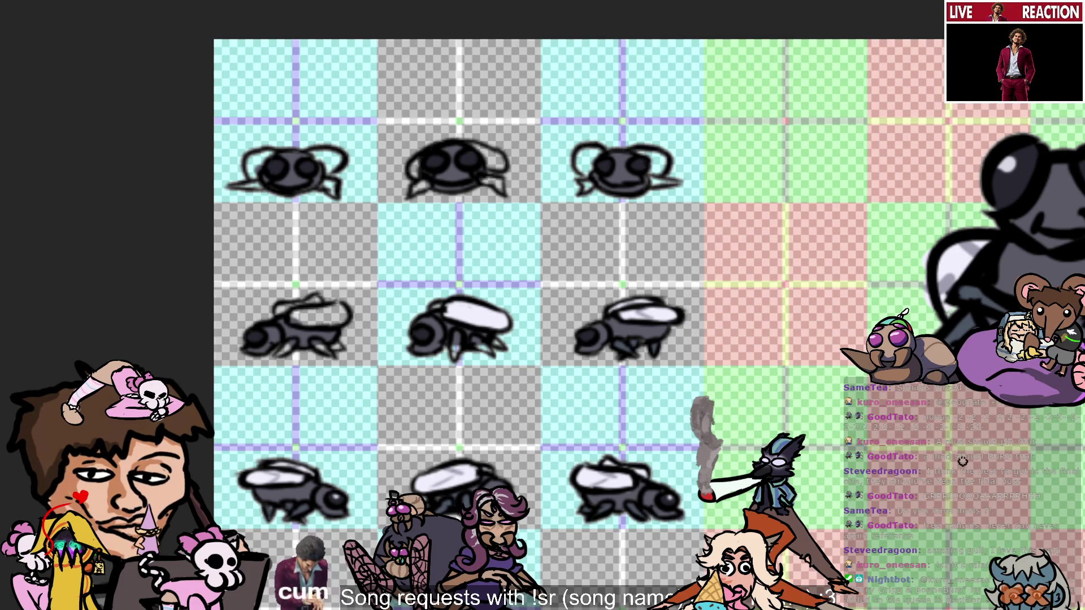
left_click(632, 507)
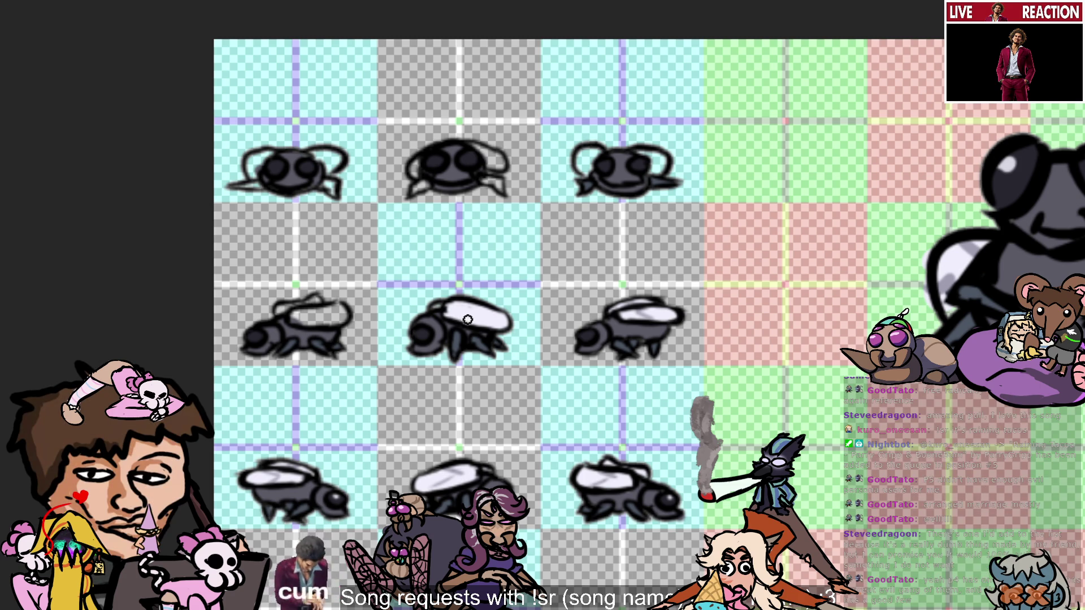
left_click(453, 470)
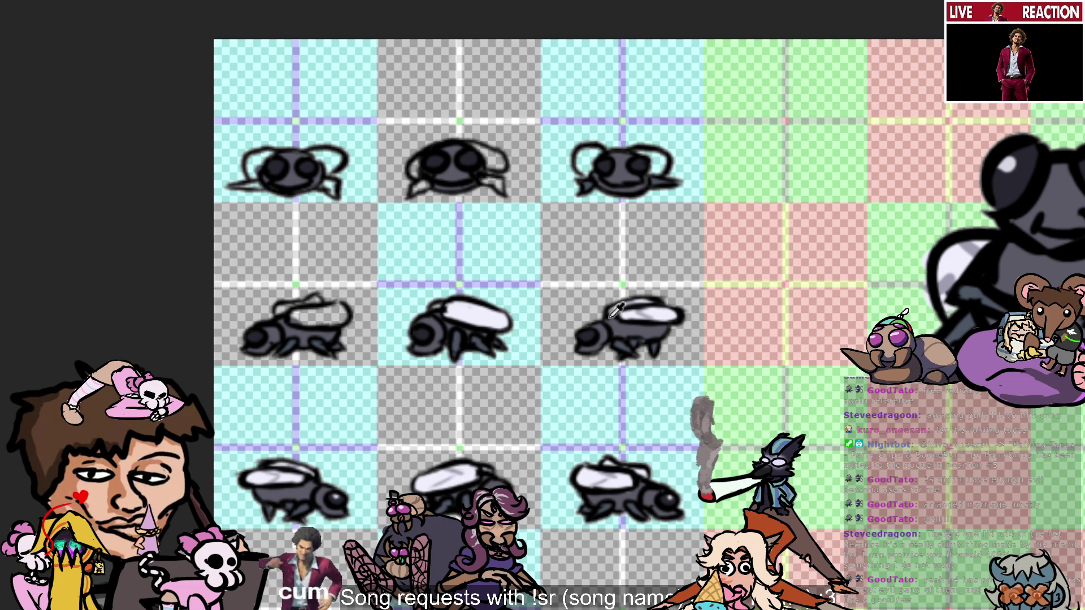
left_click(643, 307)
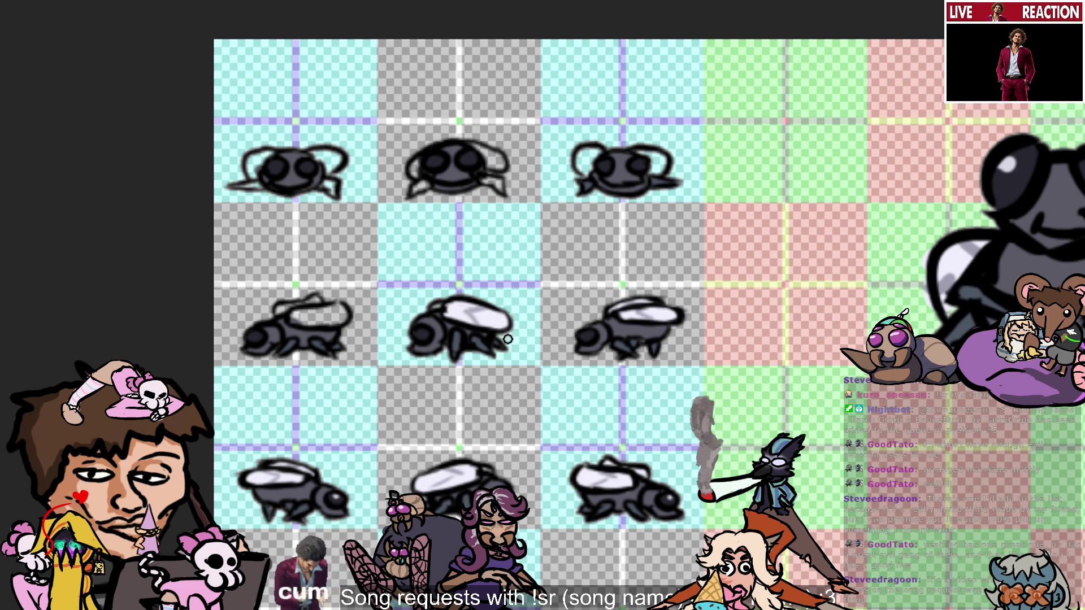
left_click(456, 311, "alt")
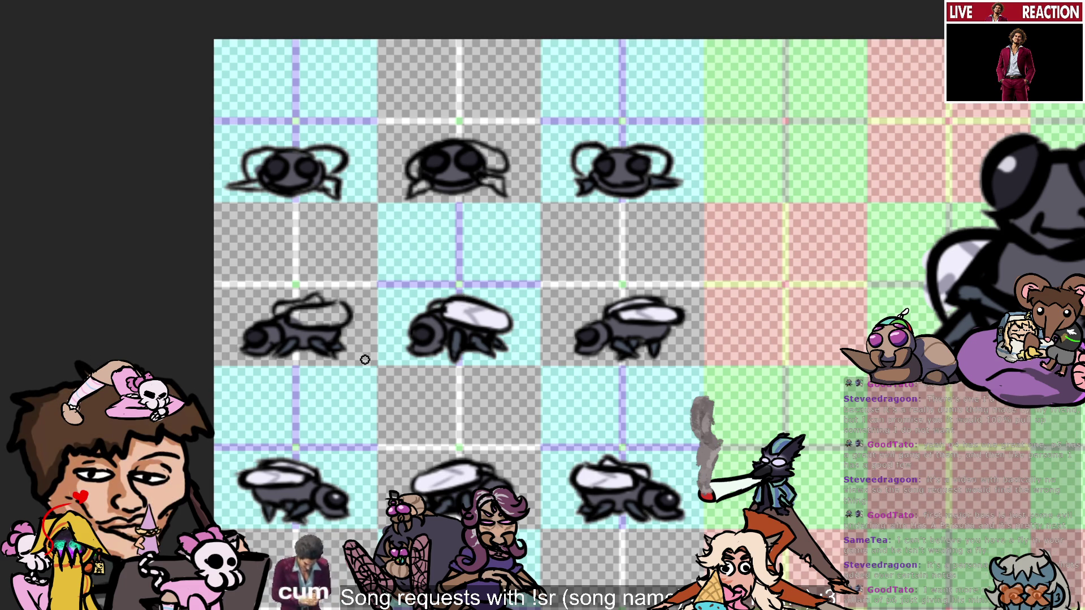
Paint the left second-row fly's wing white, then resample the middle fly's wing colour.
mouse_move(303, 319)
left_mouse_down()
mouse_move(346, 316)
mouse_move(282, 311)
mouse_move(311, 304)
left_mouse_up()
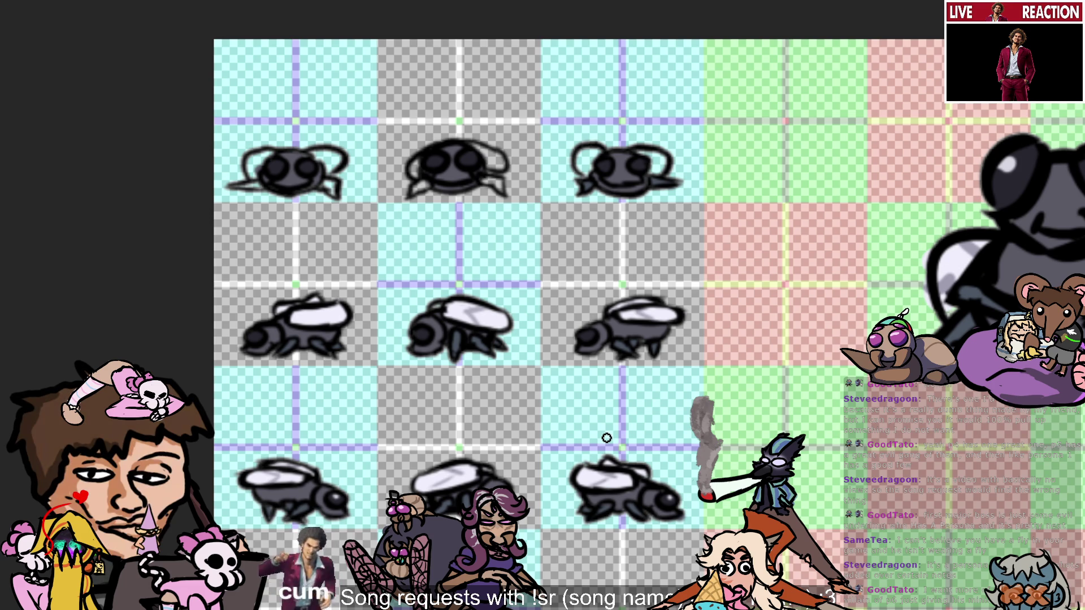
left_click(476, 312, "ctrl")
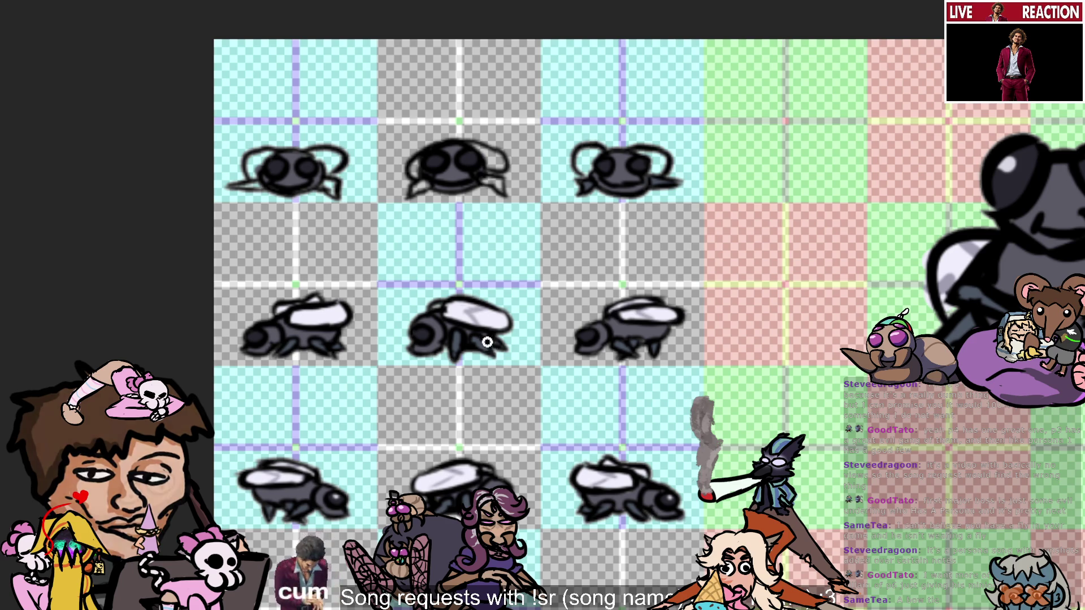
left_click(474, 310, "alt")
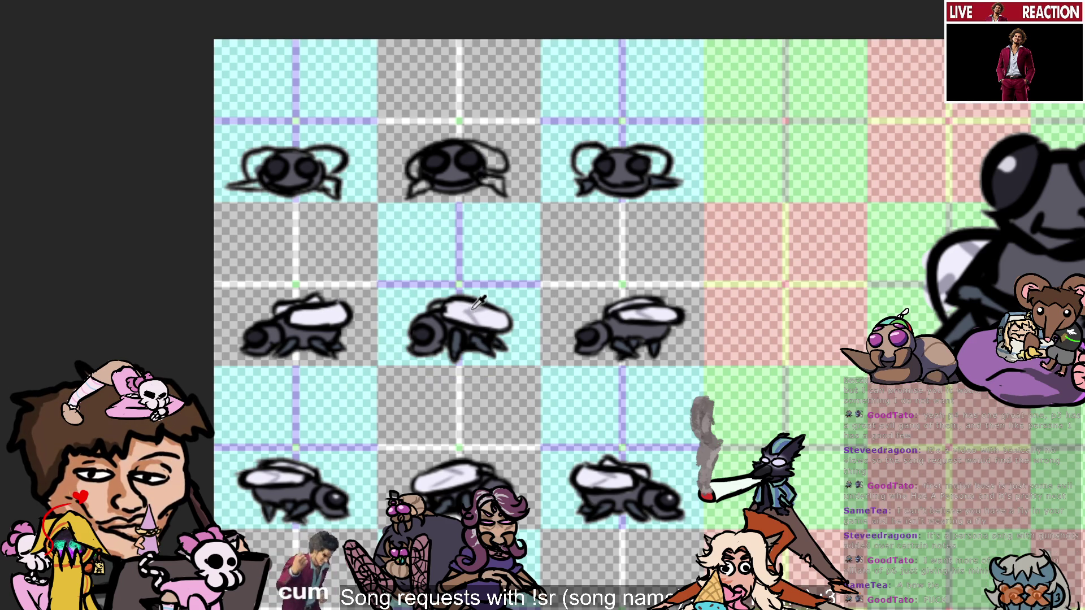
left_click(471, 313, "alt")
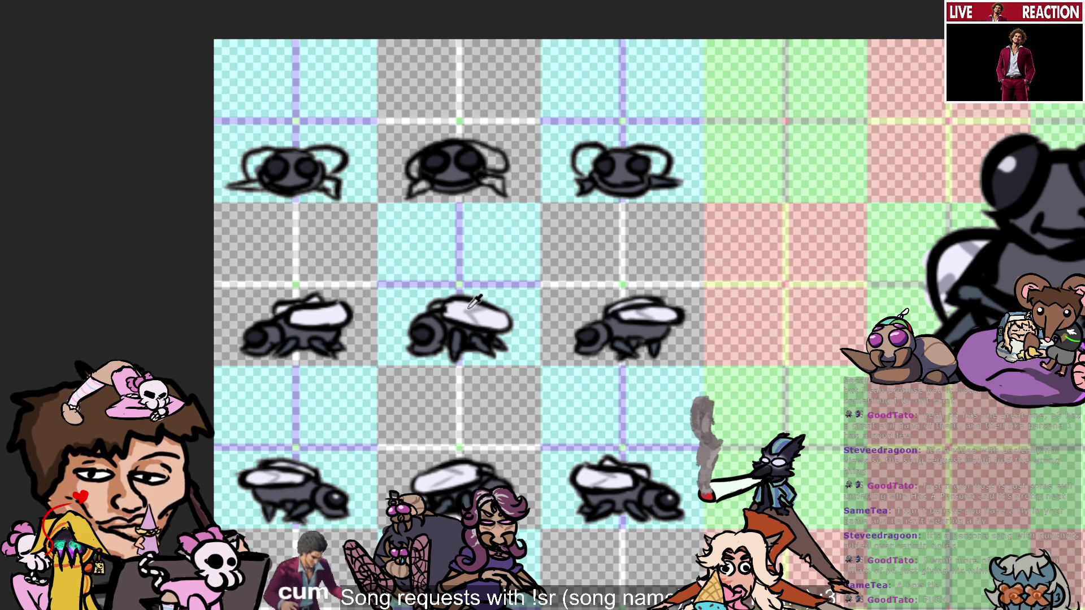
left_click(469, 315, "alt")
left_click(471, 315, "alt")
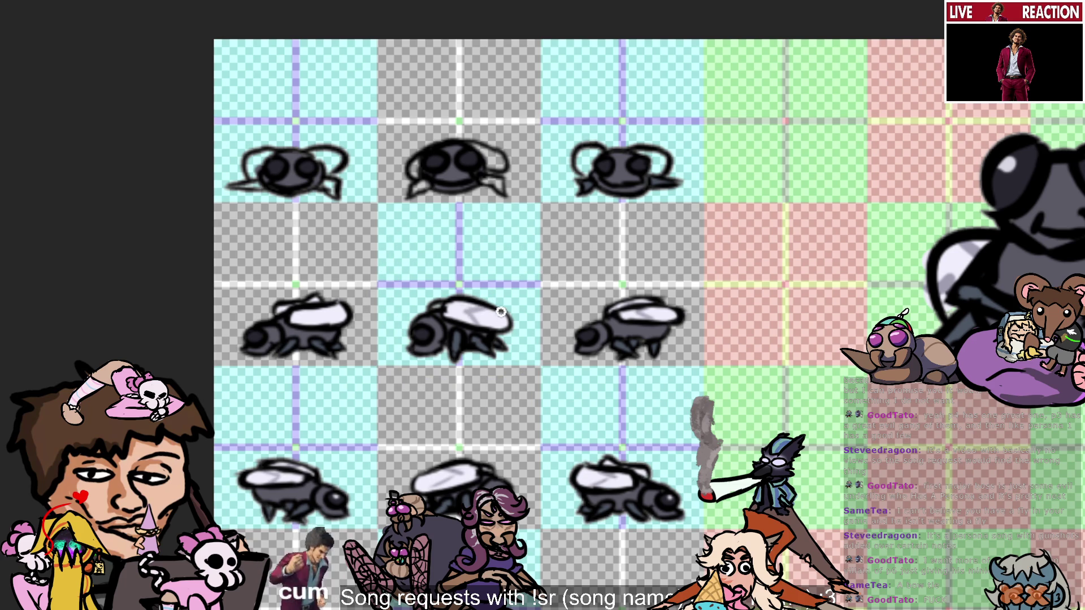
key("v")
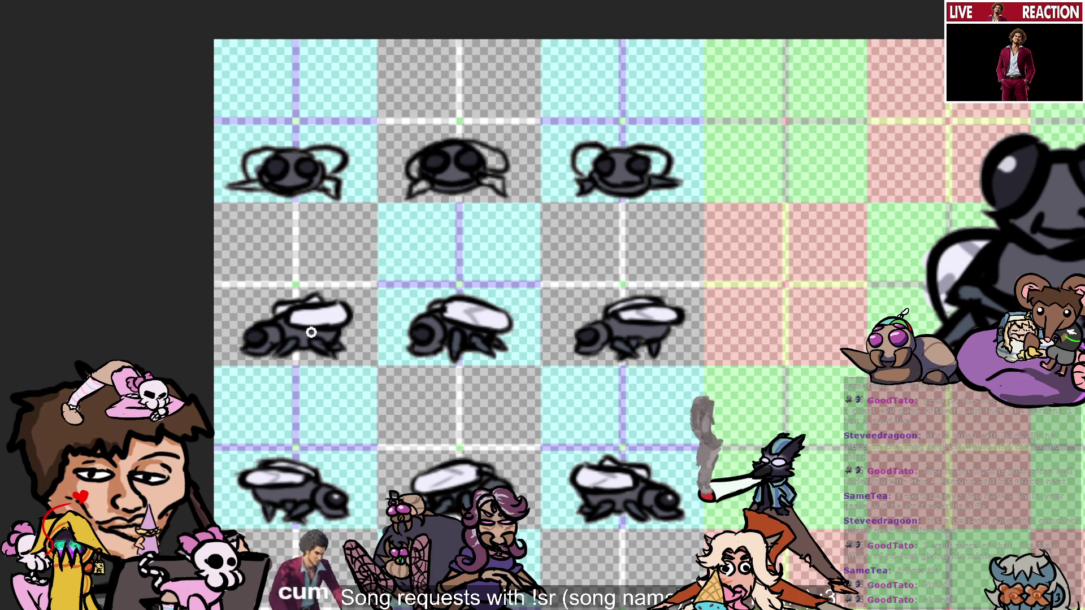
key("b")
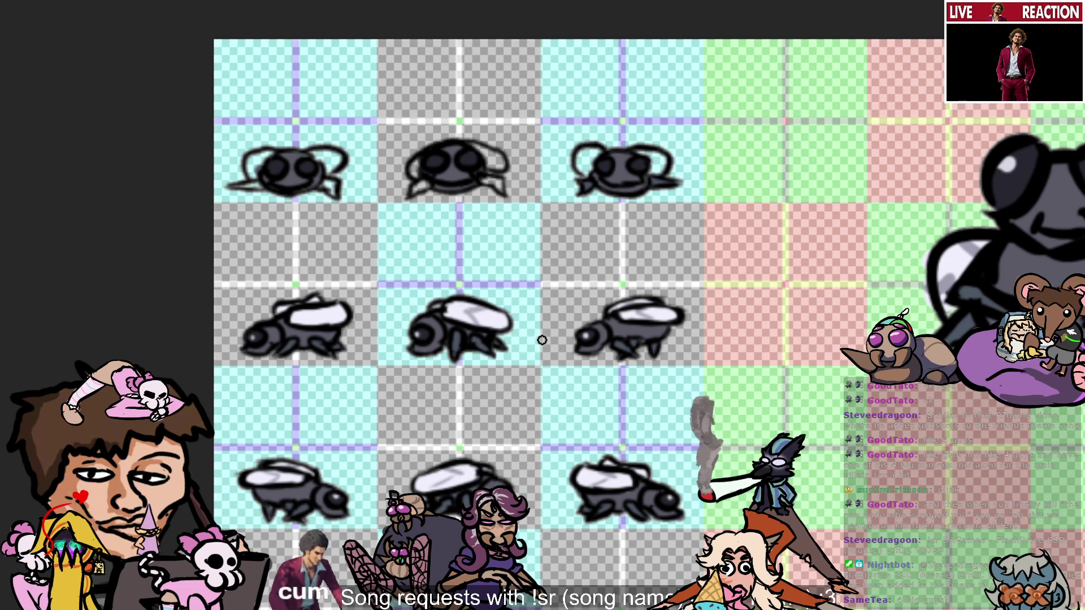
left_click(621, 342)
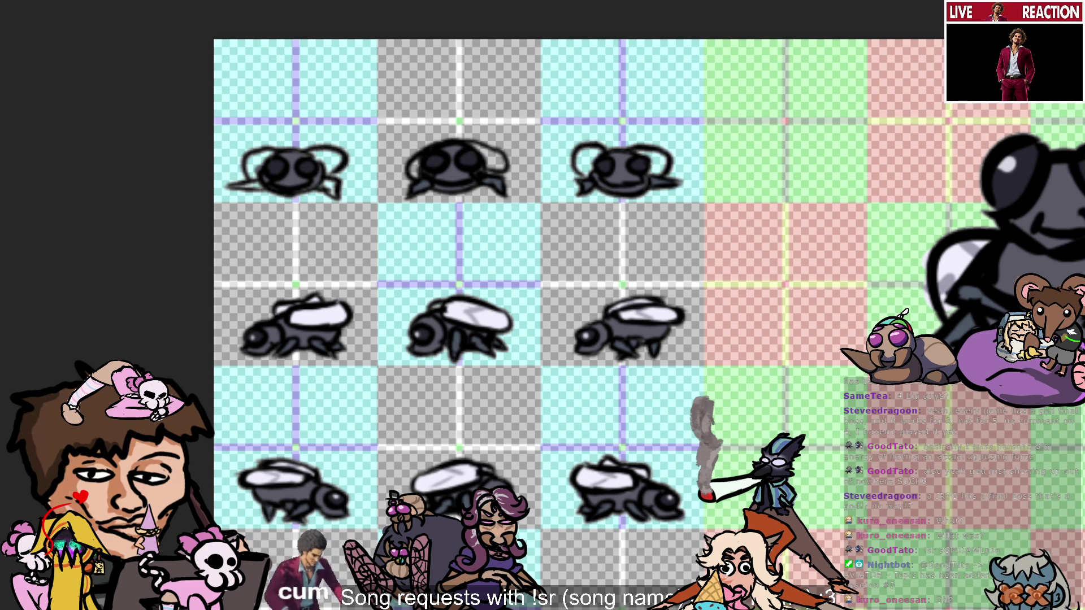
Resample colours from the middle fly, ending with the gray of the top-middle fly.
left_click_drag(479, 305, 482, 313)
left_click(455, 344)
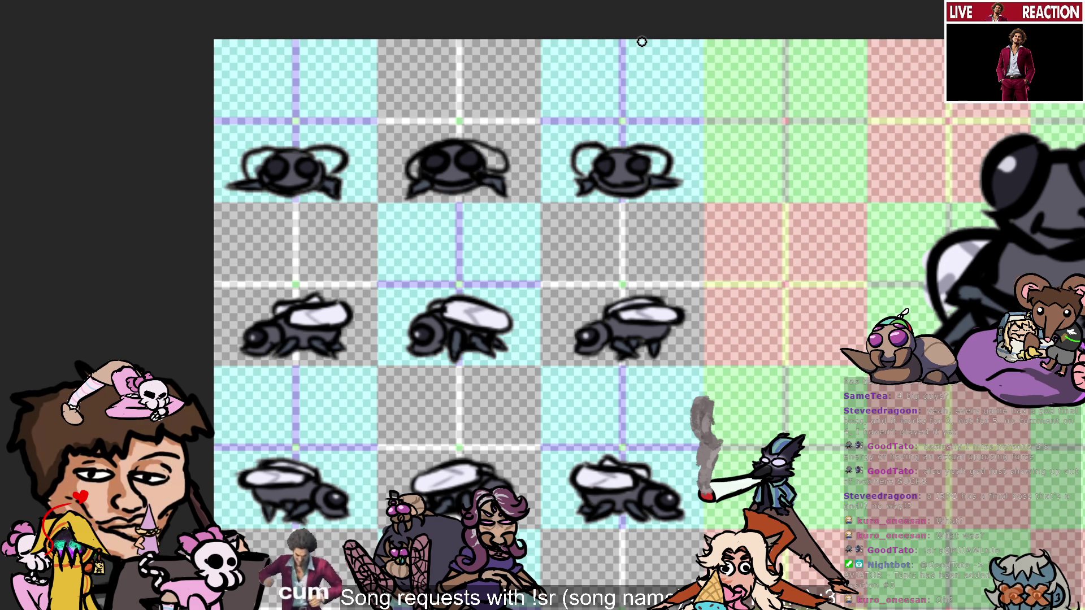
left_click(458, 312)
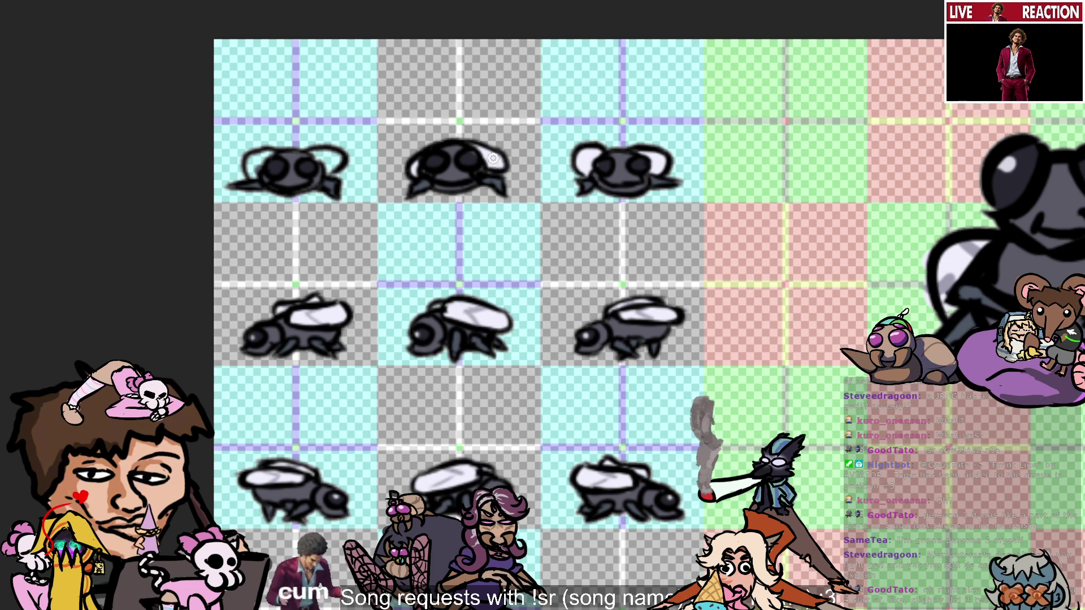
key("alt")
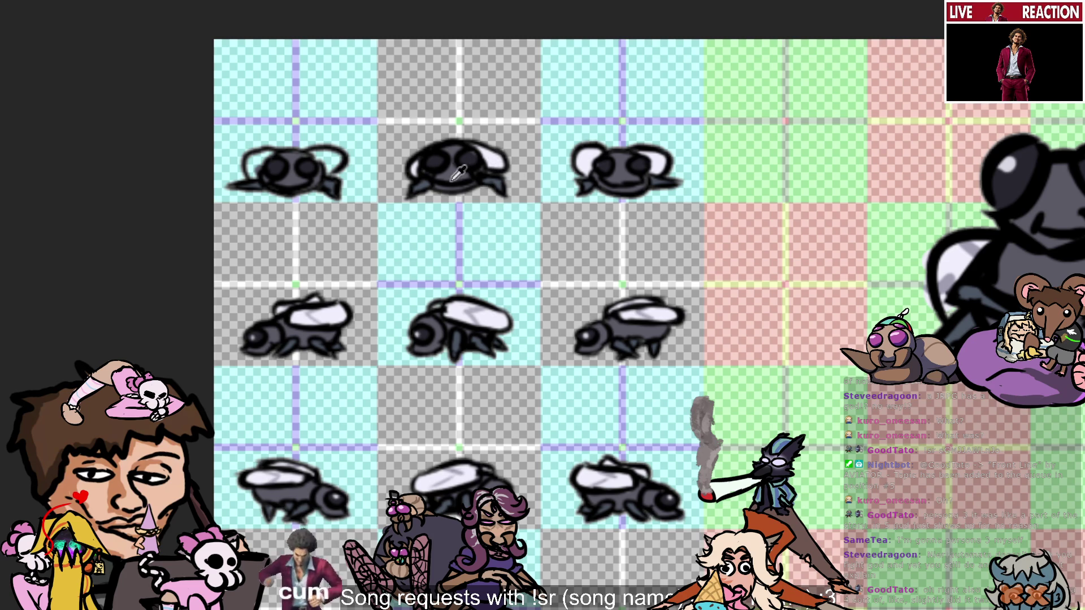
left_click(452, 180, "alt")
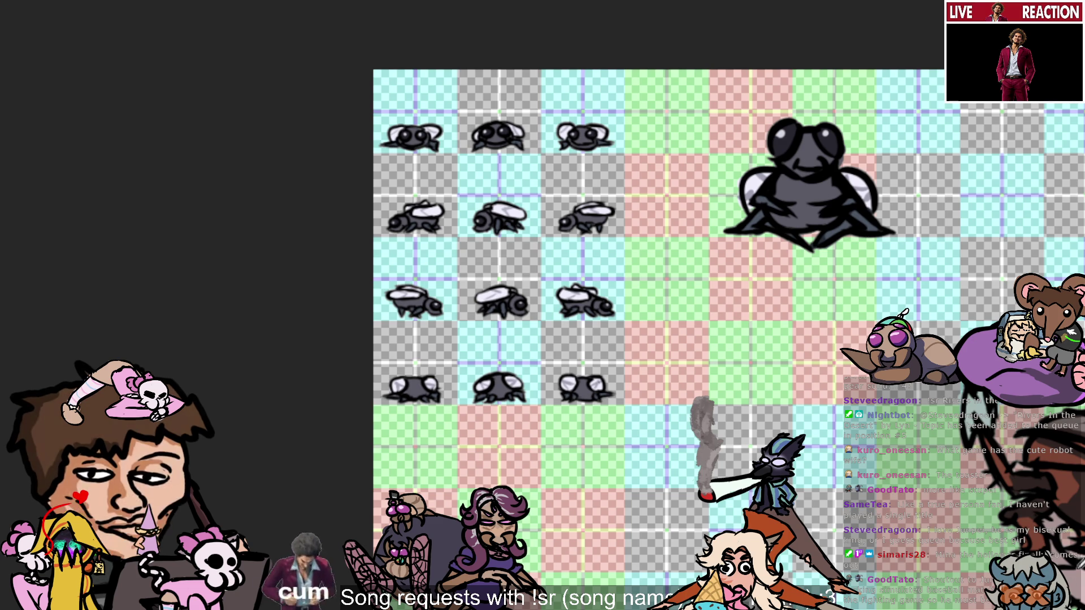
scroll(729, 339, "down", 3)
scroll(729, 339, "up", 2)
scroll(621, 339, "right", 5)
scroll(621, 339, "down", 1)
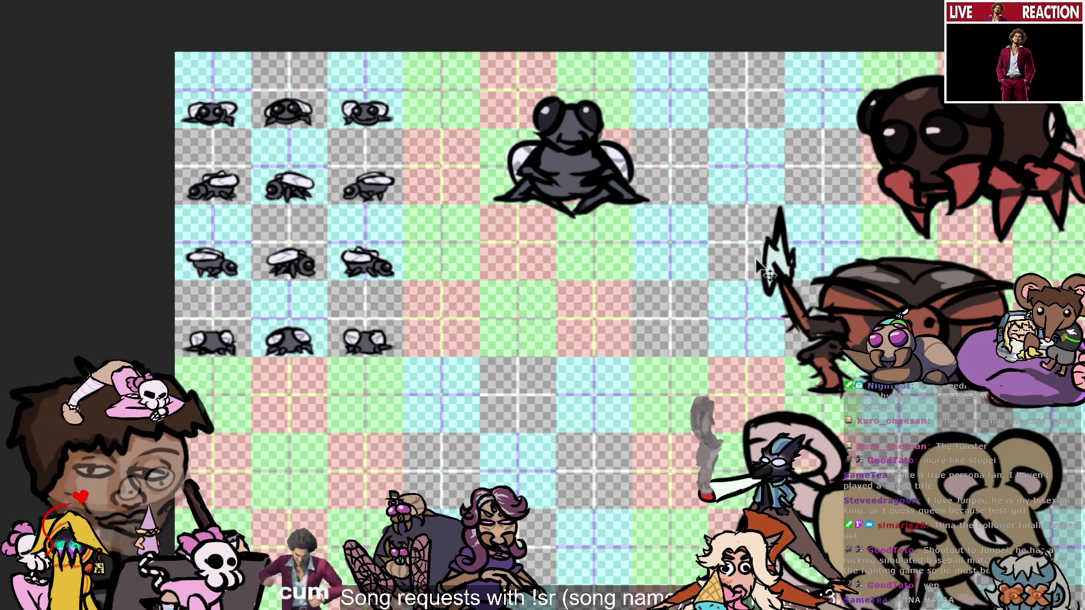
scroll(773, 321, "down", 1)
scroll(911, 309, "down", 1)
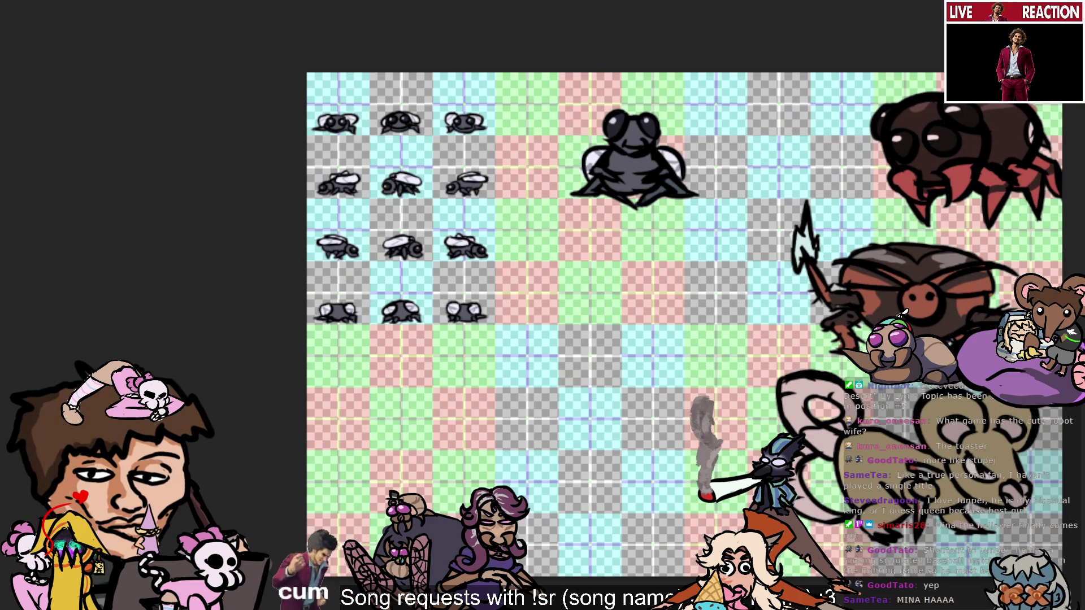
scroll(822, 453, "right", 3)
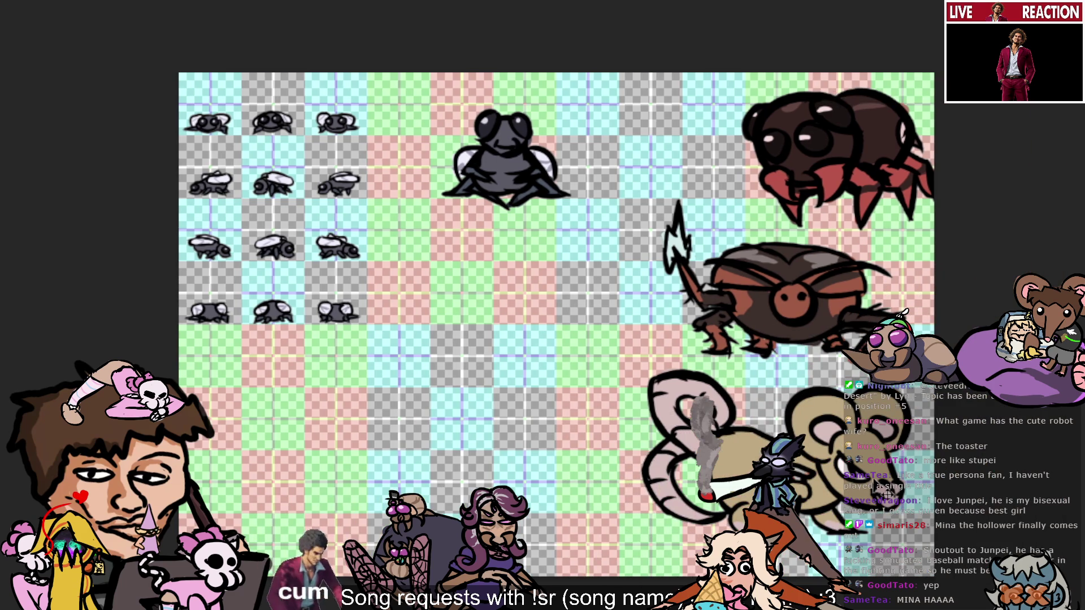
scroll(824, 458, "up", 1)
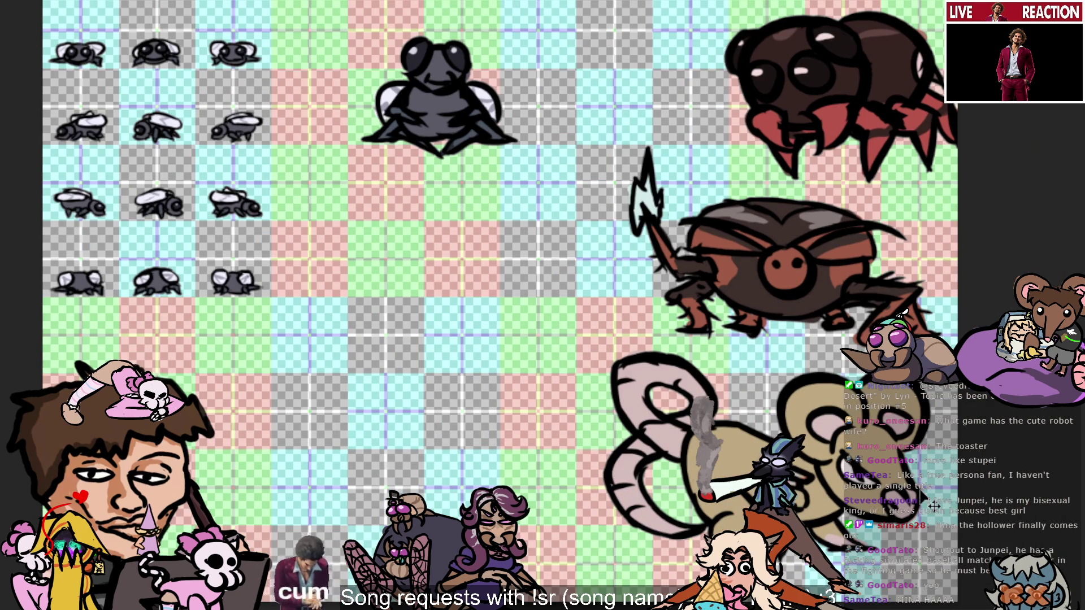
scroll(1026, 489, "down", 1)
scroll(1012, 497, "down", 1)
scroll(998, 502, "up", 1)
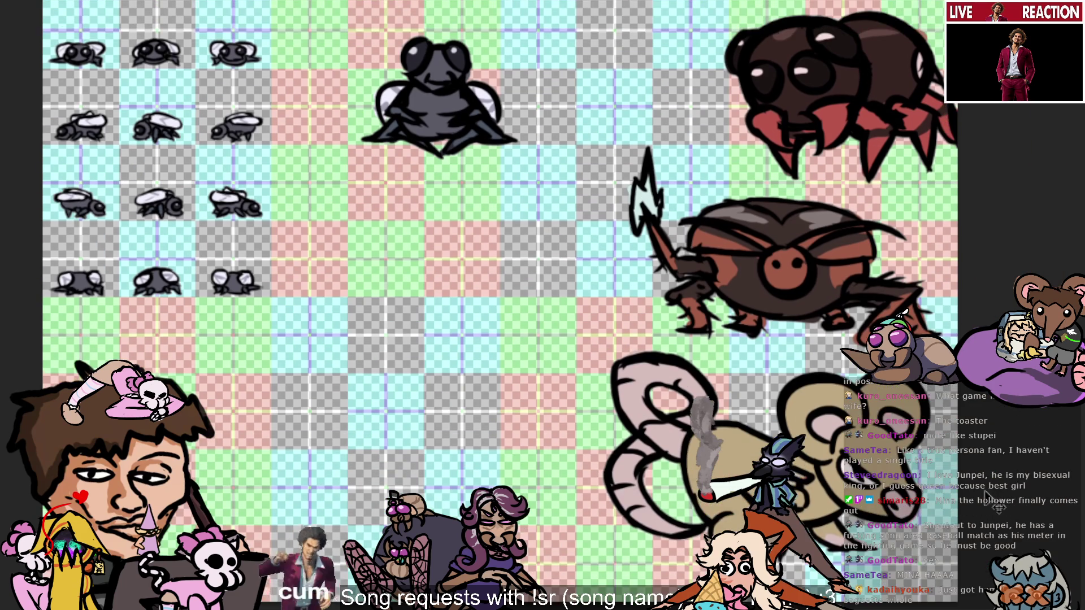
scroll(922, 551, "down", 1)
scroll(916, 553, "up", 1)
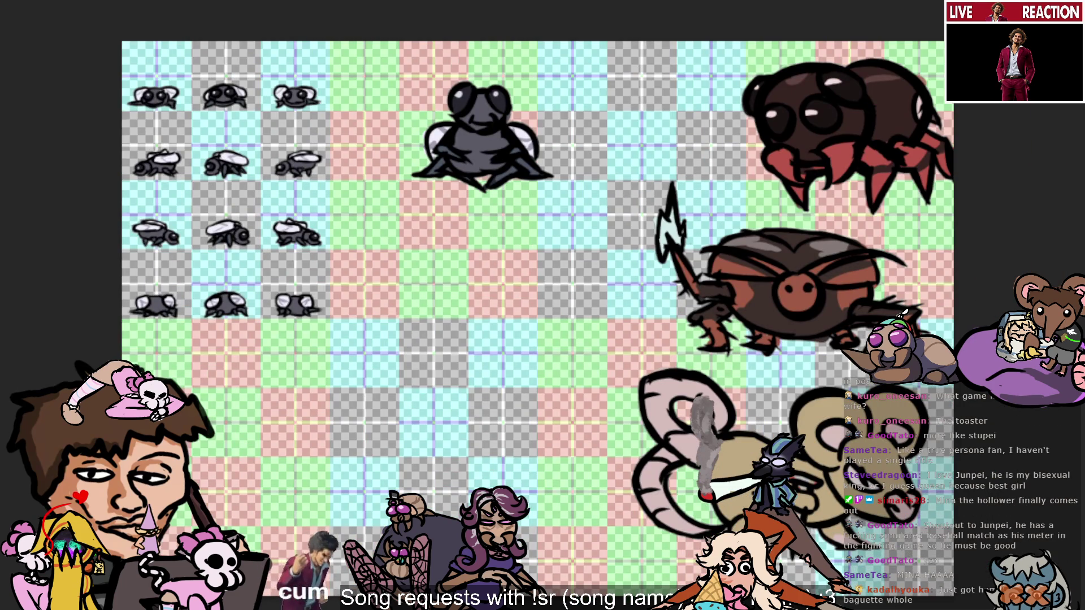
scroll(537, 317, "down", 3)
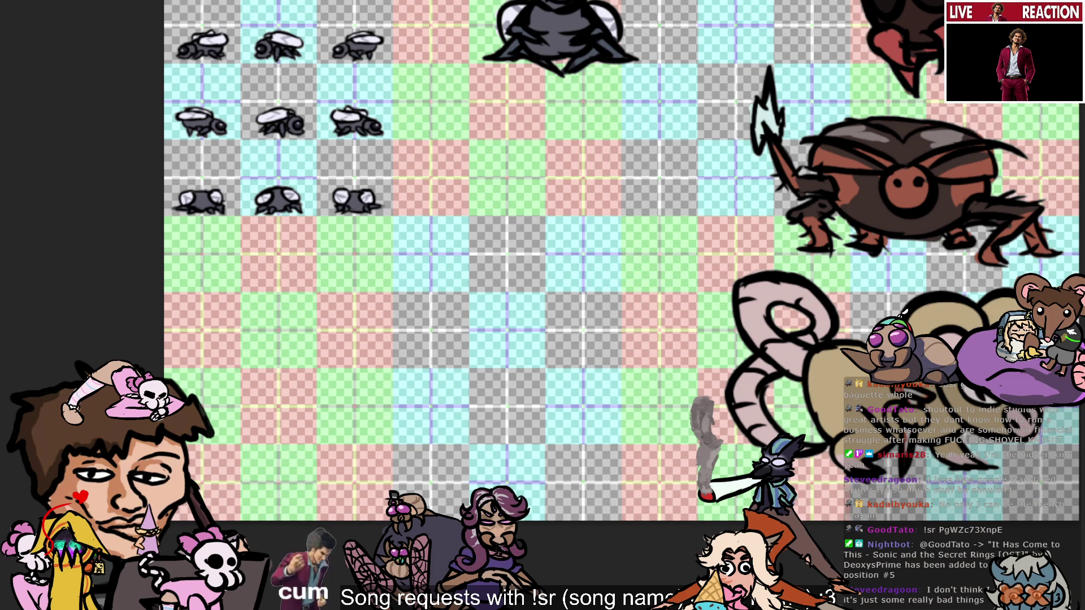
scroll(622, 269, "up", 1)
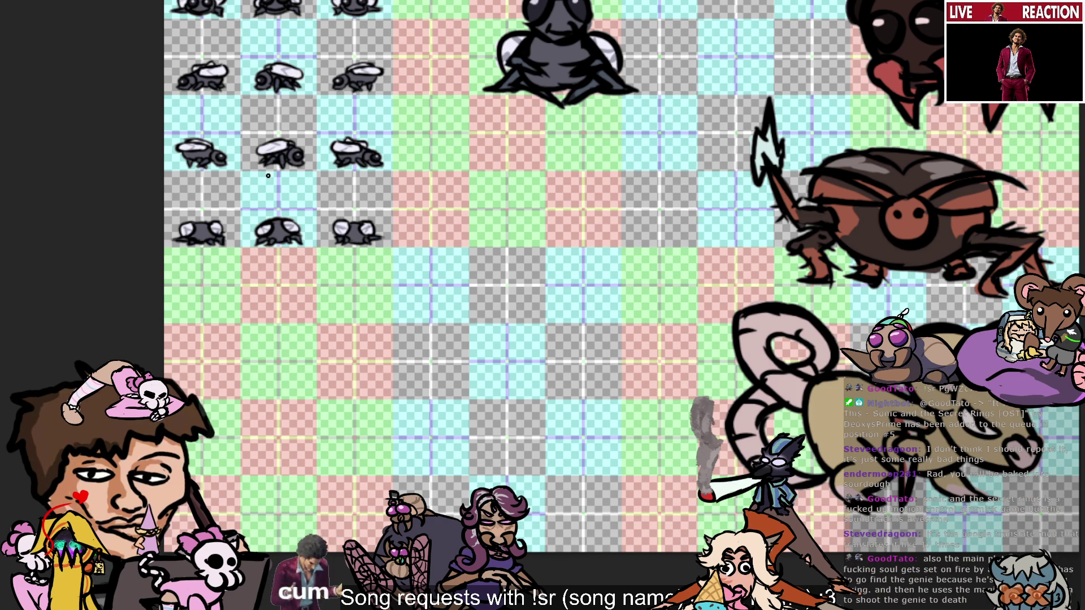
scroll(268, 176, "left", 3)
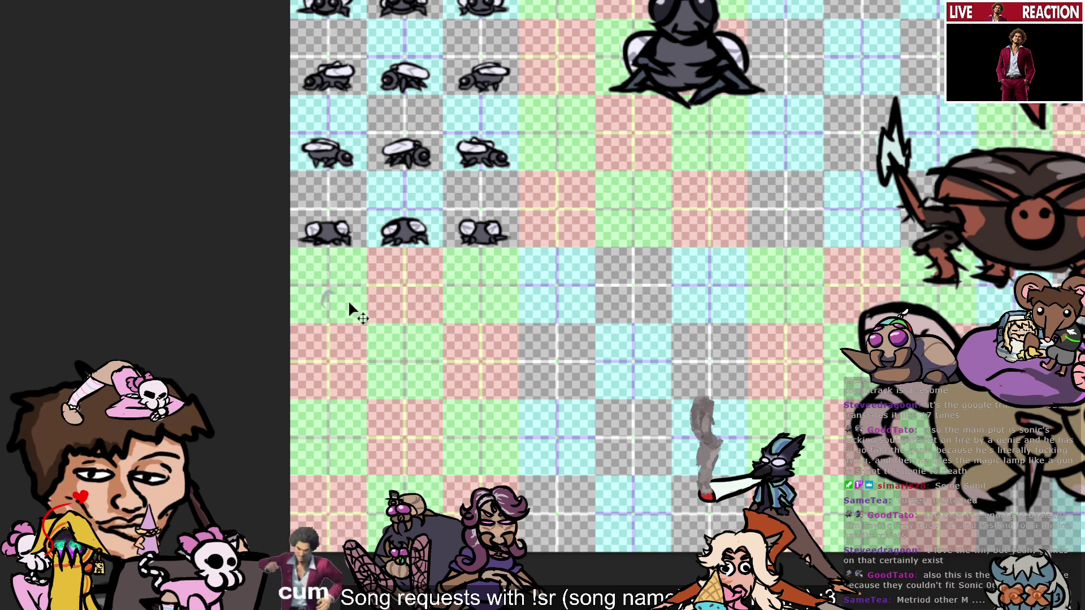
Sample black from a fly's outline as the brush colour.
left_click(644, 78)
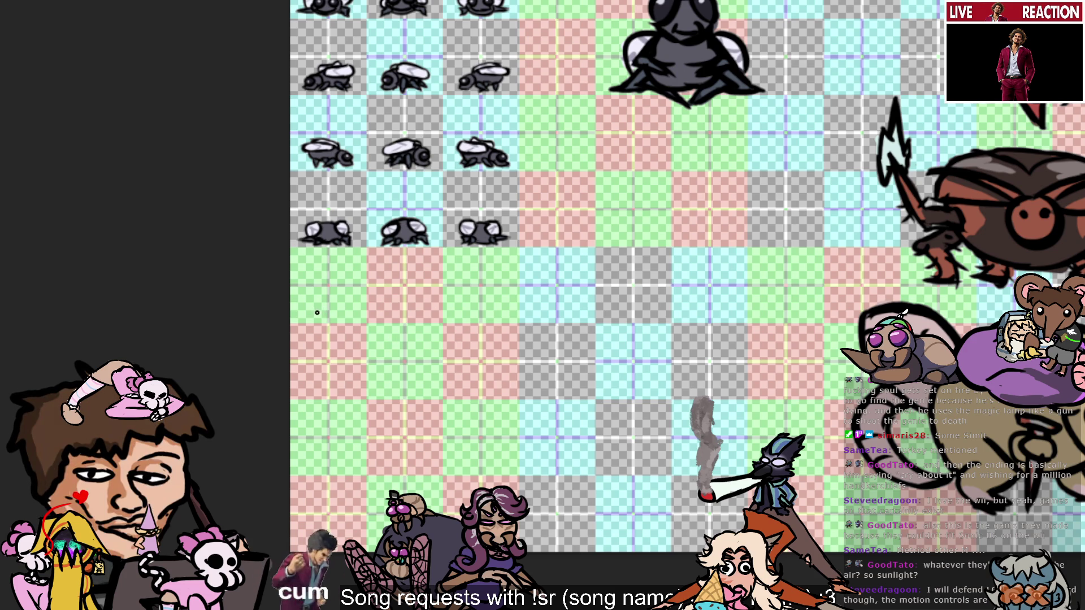
Sketch a tiny round fly body in the lower pink cell and shift it right into place.
left_click_drag(326, 300, 327, 298)
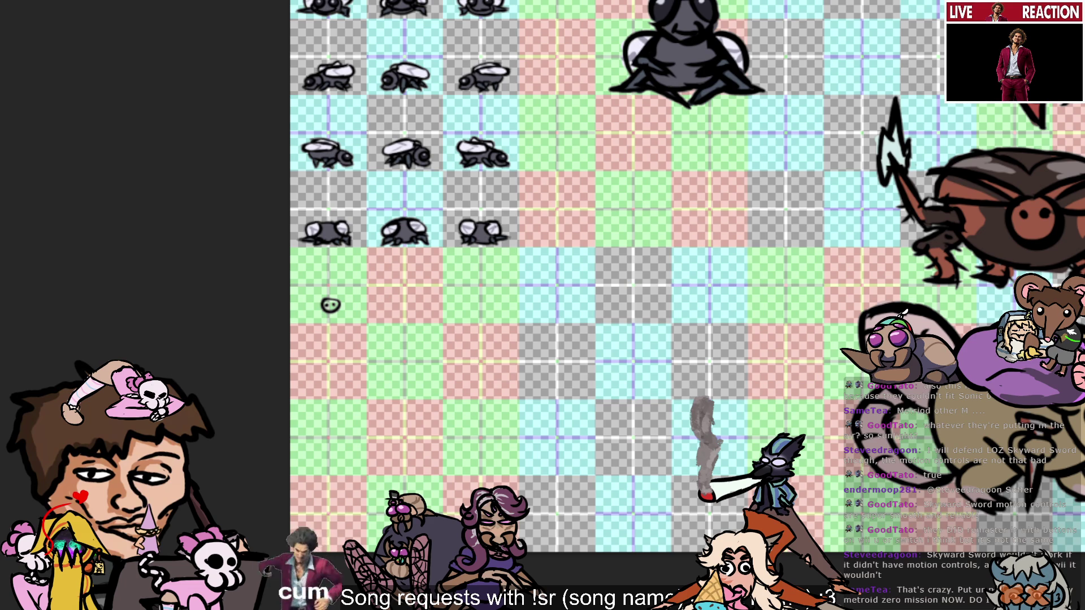
mouse_move(426, 333)
left_mouse_down()
mouse_move(305, 280)
mouse_move(424, 334)
left_mouse_up()
left_click_drag(351, 312, 439, 314)
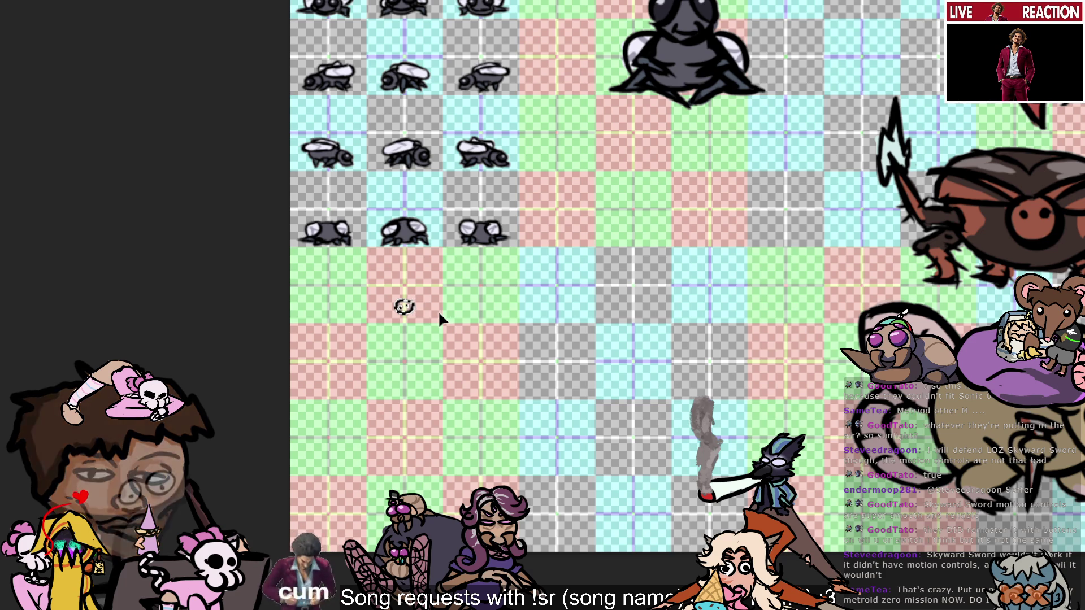
left_click(557, 316)
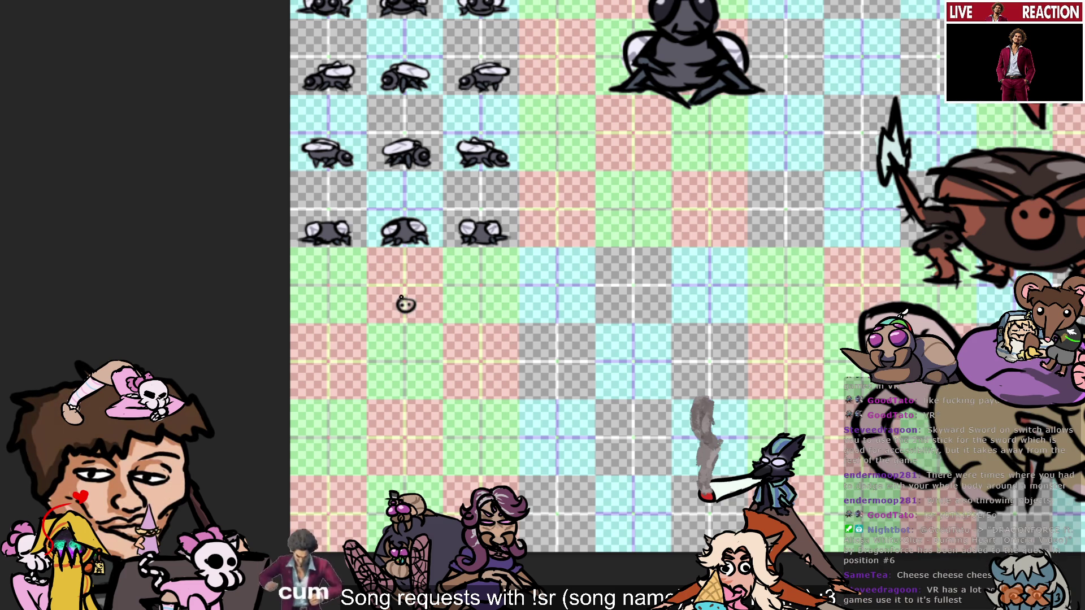
mouse_move(399, 298)
left_mouse_down()
mouse_move(384, 286)
mouse_move(401, 298)
mouse_move(384, 303)
mouse_move(390, 288)
mouse_move(409, 301)
left_mouse_up()
key("ctrl+z")
key("ctrl+z")
key("ctrl+z")
key("ctrl+z")
key("ctrl+z")
key("ctrl+z")
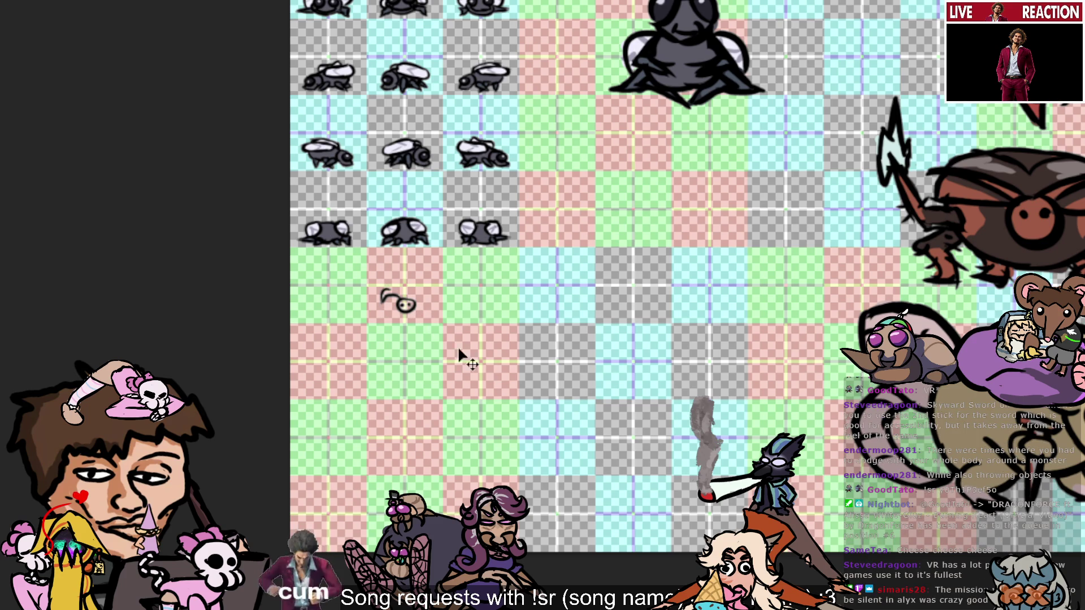
key("ctrl+z")
key("ctrl+z")
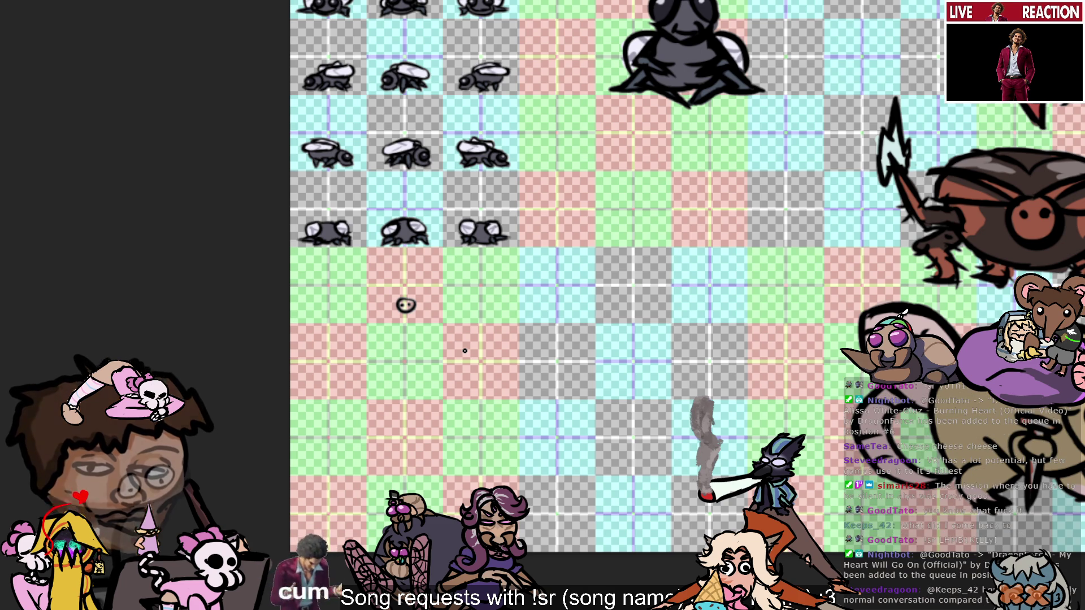
Brush two curved antennae onto the small fly, redrawing the right one curving up-right.
scroll(362, 234, "up", 5)
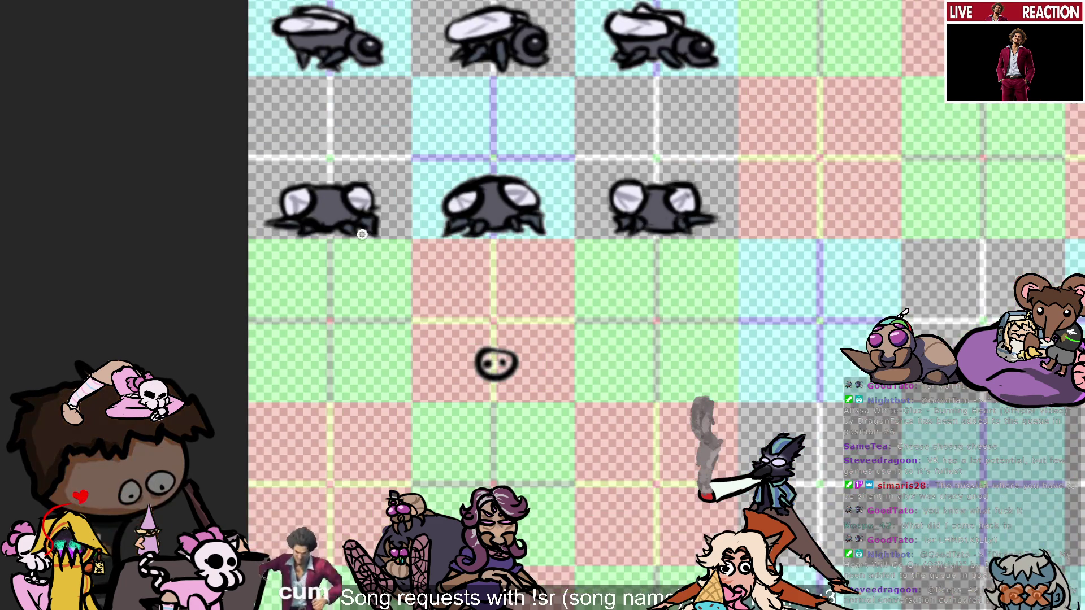
mouse_move(480, 352)
left_mouse_down()
mouse_move(449, 333)
mouse_move(463, 321)
mouse_move(492, 357)
left_mouse_up()
key("ctrl+z")
key("ctrl+shift+z")
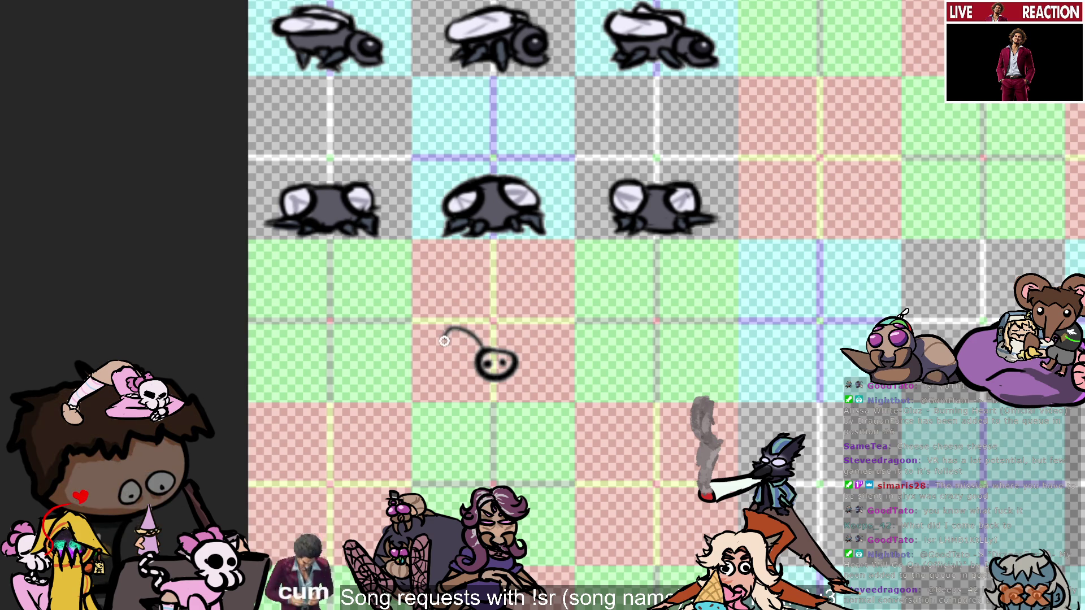
key("ctrl+z")
key("ctrl+shift+z")
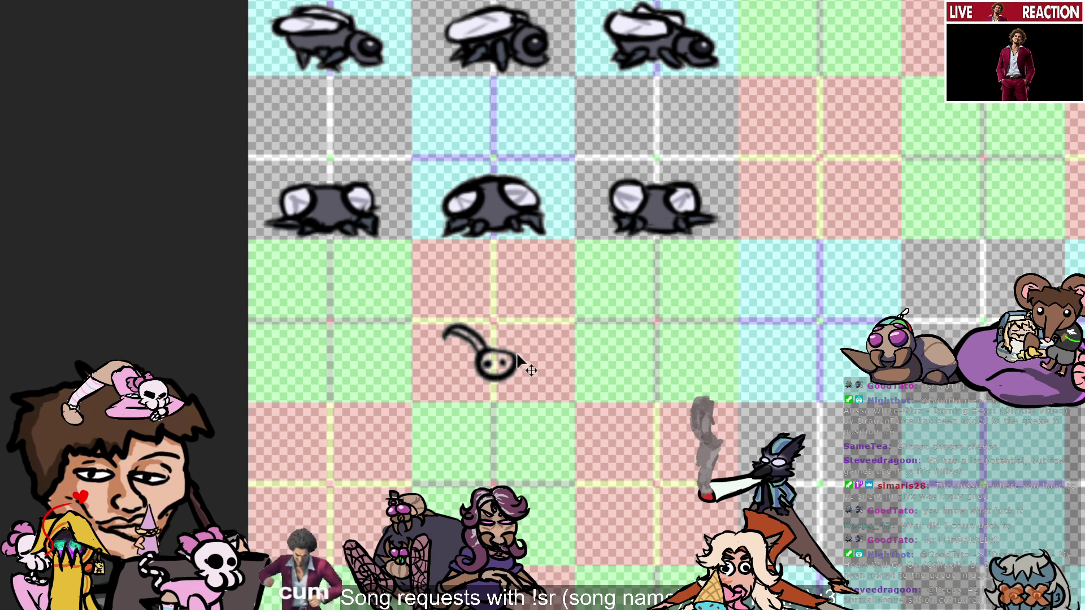
left_click_drag(491, 352, 523, 333)
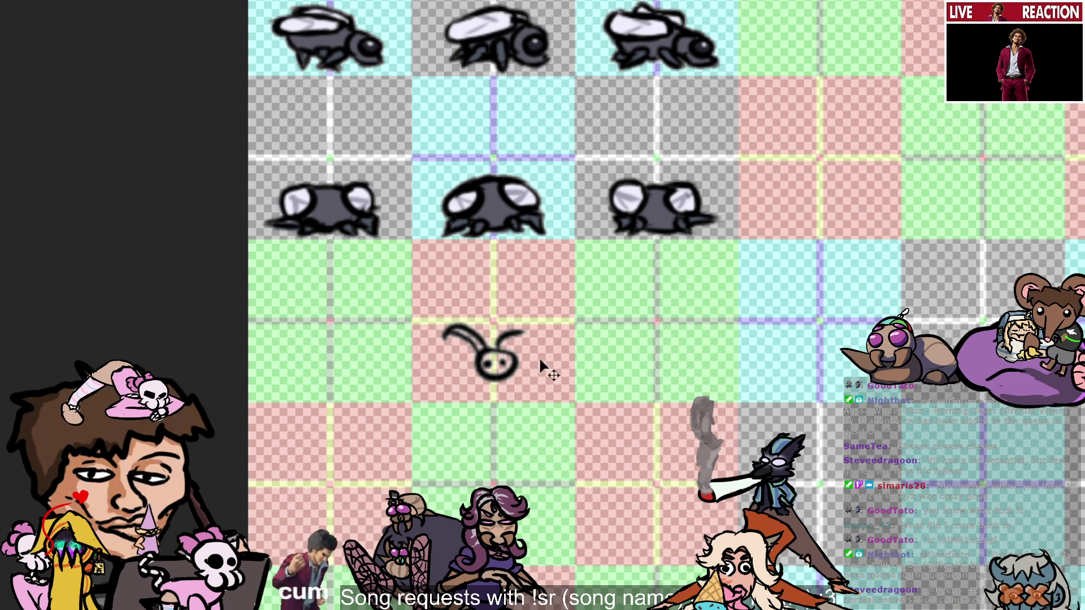
key("ctrl+z")
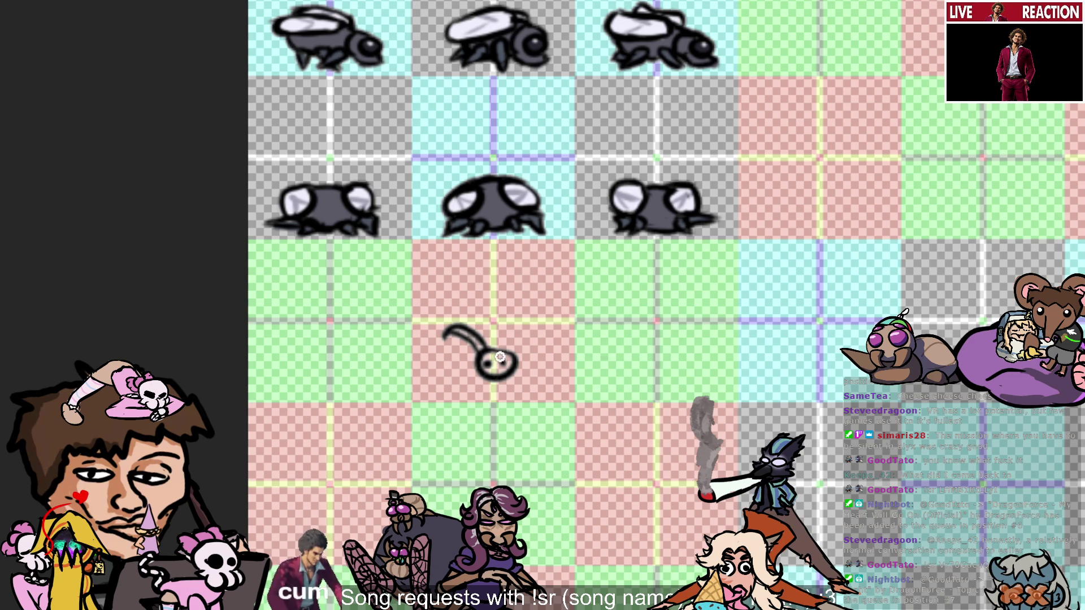
mouse_move(495, 352)
left_mouse_down()
mouse_move(531, 350)
mouse_move(532, 325)
mouse_move(547, 341)
mouse_move(544, 360)
mouse_move(554, 349)
mouse_move(544, 343)
left_mouse_up()
key("ctrl+z")
key("ctrl+z")
key("ctrl+z")
key("ctrl+z")
key("ctrl+z")
key("ctrl+z")
key("ctrl+z")
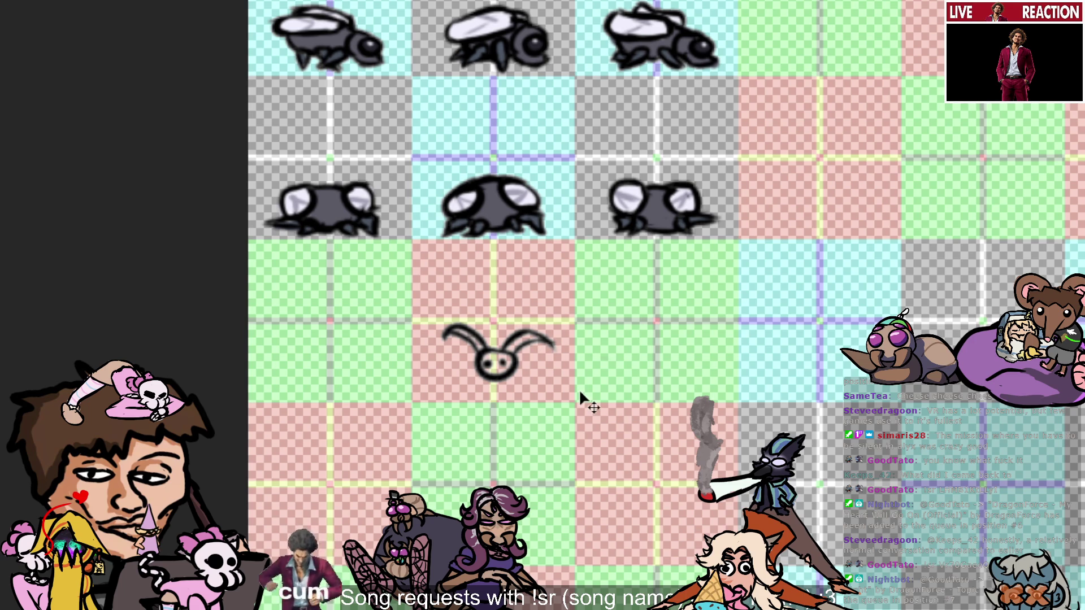
scroll(588, 384, "down", 2)
scroll(909, 428, "up", 2)
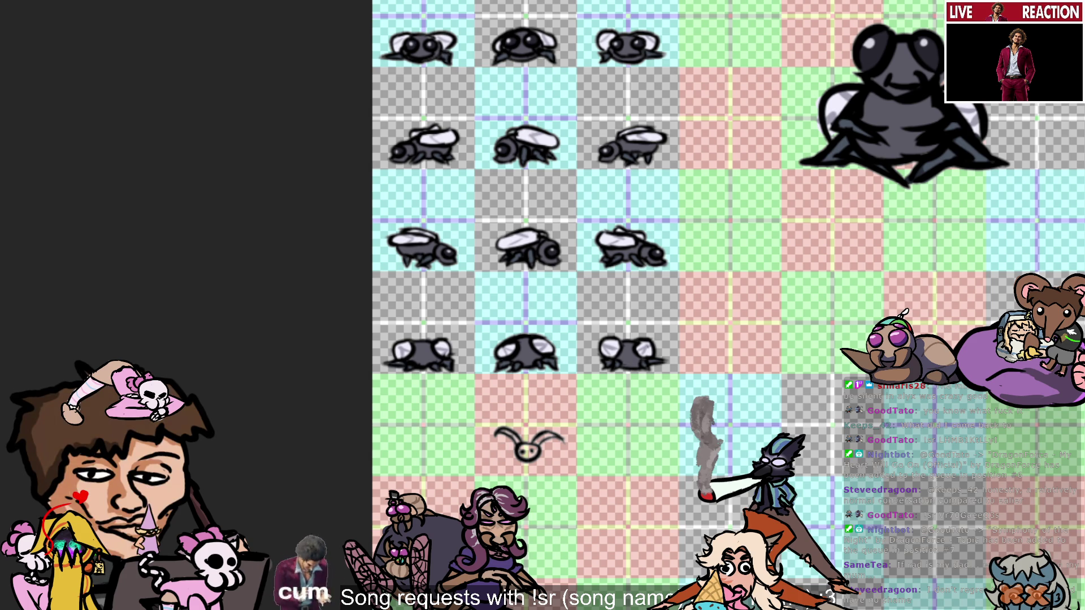
scroll(465, 548, "up", 2)
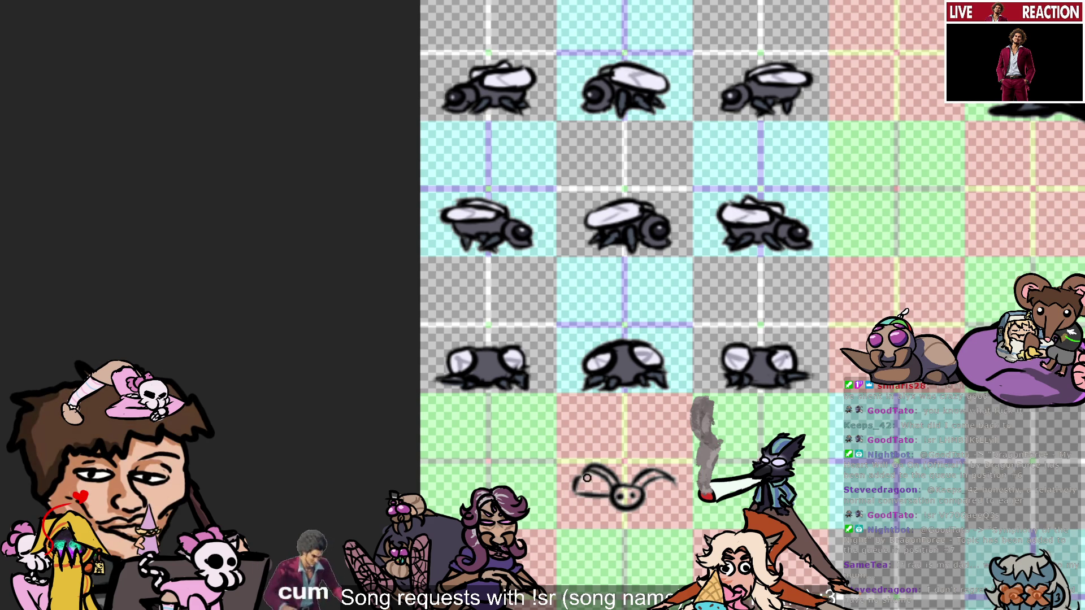
Draw a dome-shaped arc curving over the tiny fly and its antennae.
mouse_move(589, 489)
left_mouse_down()
mouse_move(627, 459)
mouse_move(575, 481)
mouse_move(610, 456)
mouse_move(662, 467)
mouse_move(684, 492)
mouse_move(678, 504)
mouse_move(638, 501)
mouse_move(655, 496)
left_mouse_up()
key("ctrl+z")
key("ctrl+z")
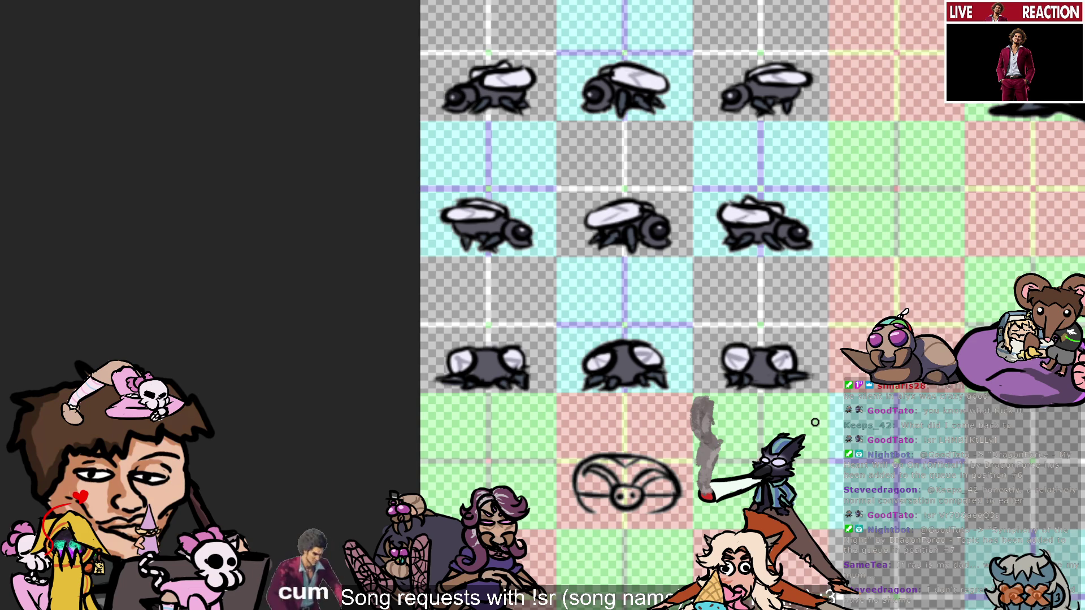
scroll(815, 423, "down", 3)
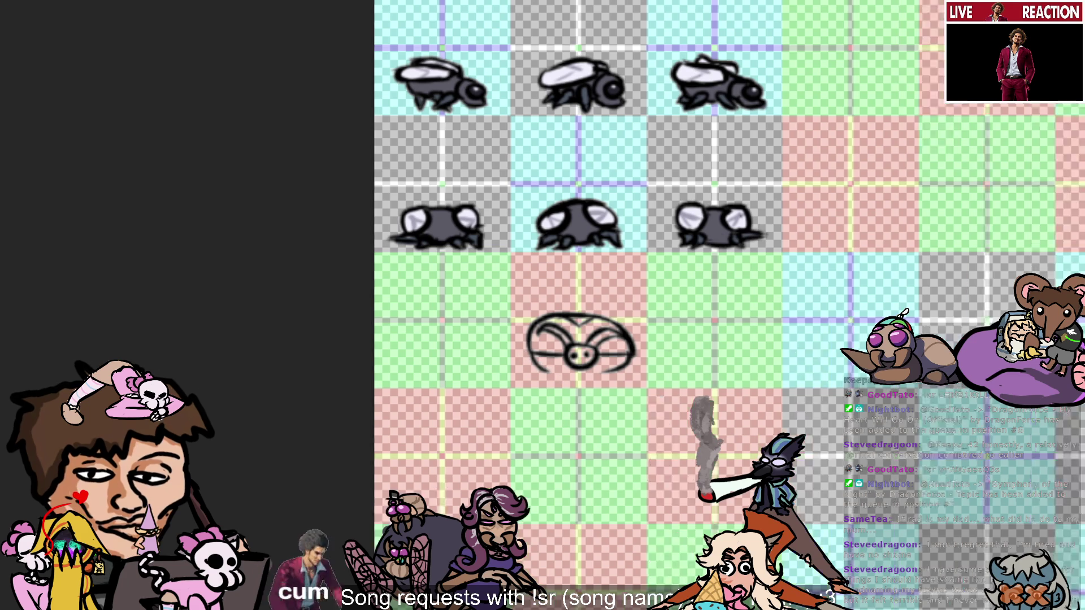
Add a short pointed tail stroke at the lower left of the fly sketch.
scroll(469, 382, "down", 5)
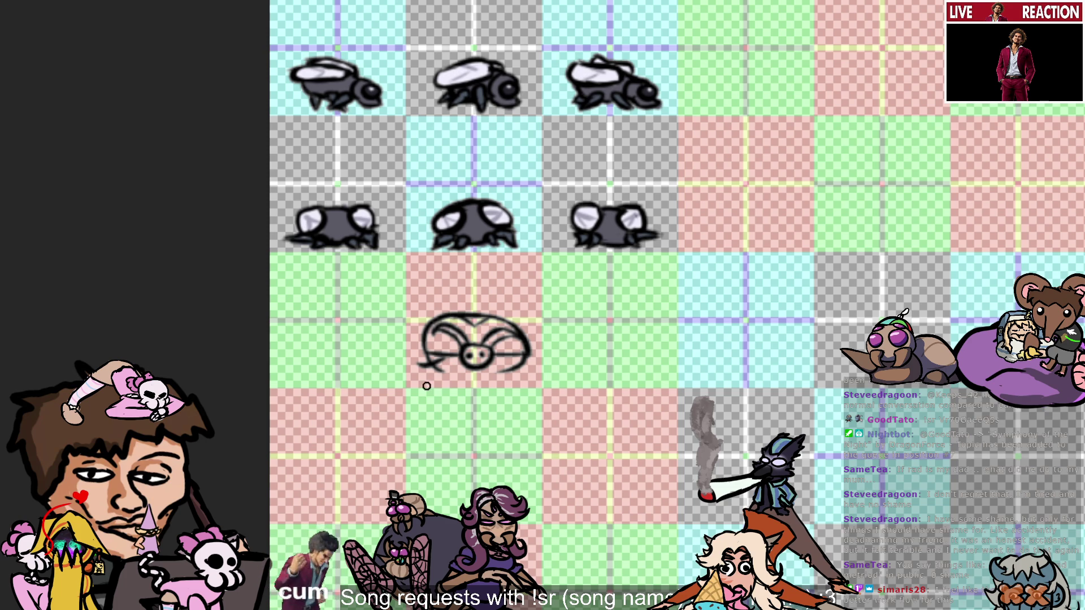
mouse_move(427, 361)
left_mouse_down()
mouse_move(416, 388)
mouse_move(429, 384)
mouse_move(411, 379)
left_mouse_up()
key("ctrl+z")
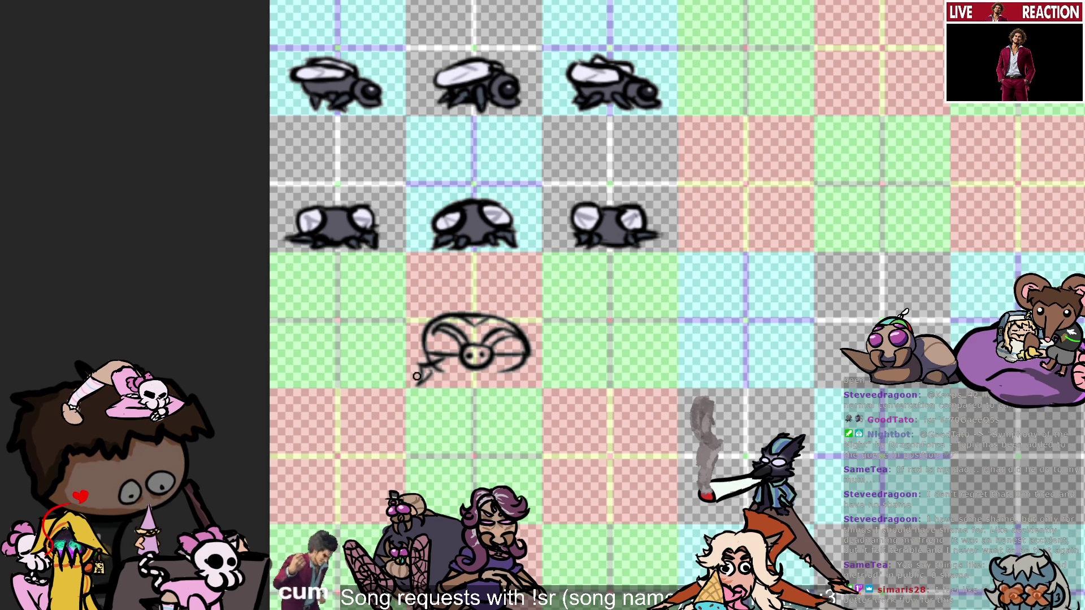
left_click_drag(417, 376, 409, 386)
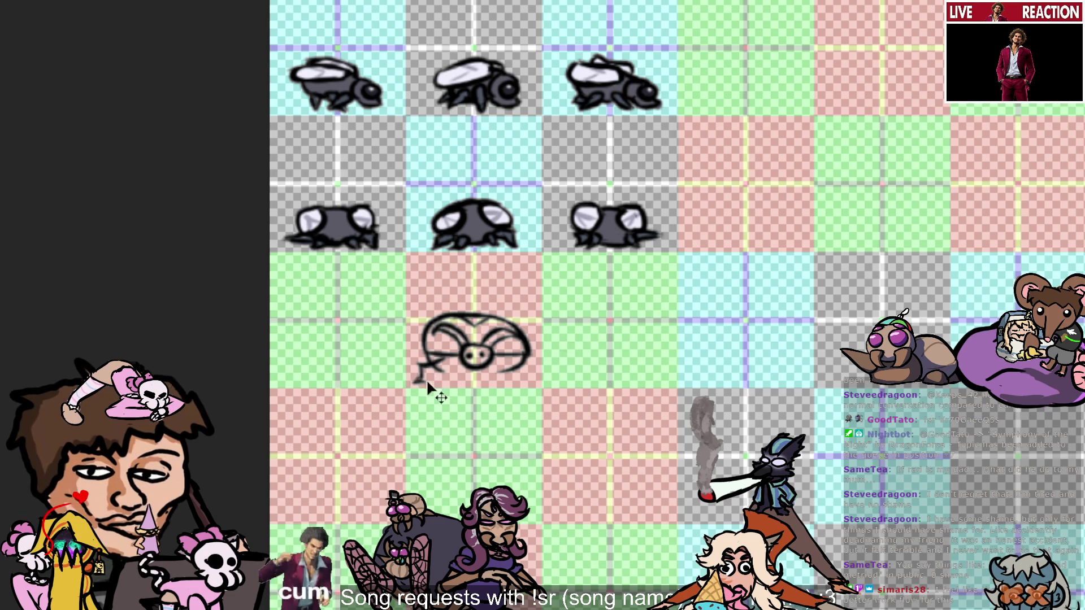
mouse_move(414, 382)
left_mouse_down()
mouse_move(436, 384)
mouse_move(446, 367)
mouse_move(460, 383)
mouse_move(430, 373)
mouse_move(449, 370)
left_mouse_up()
key("ctrl+z")
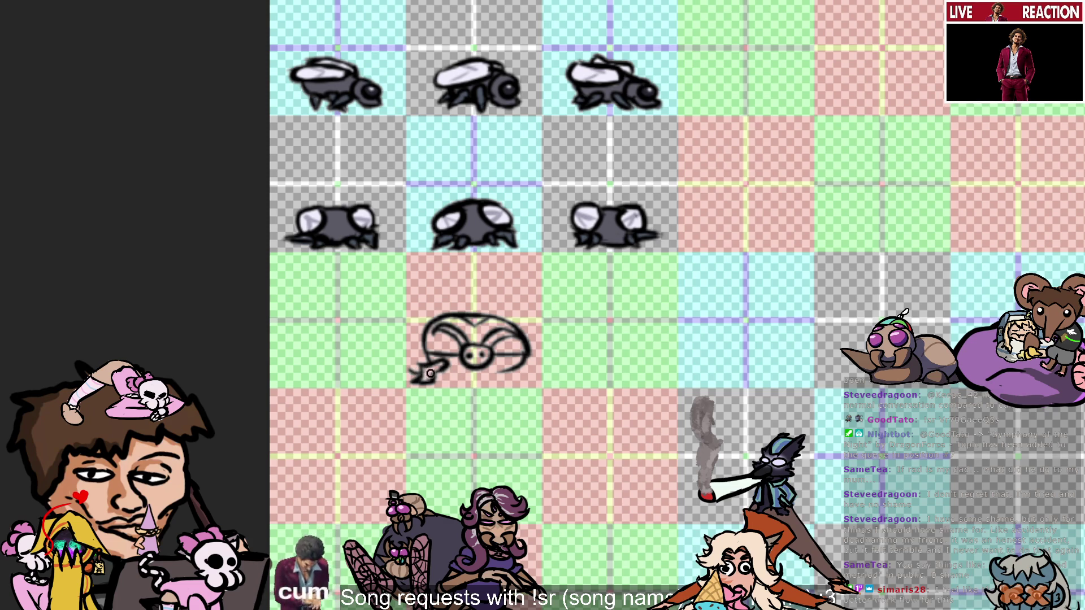
Darken the tail, draw a bottom edge line, and add a curled tail at the lower right.
mouse_move(431, 374)
left_mouse_down()
mouse_move(418, 370)
mouse_move(435, 381)
left_mouse_up()
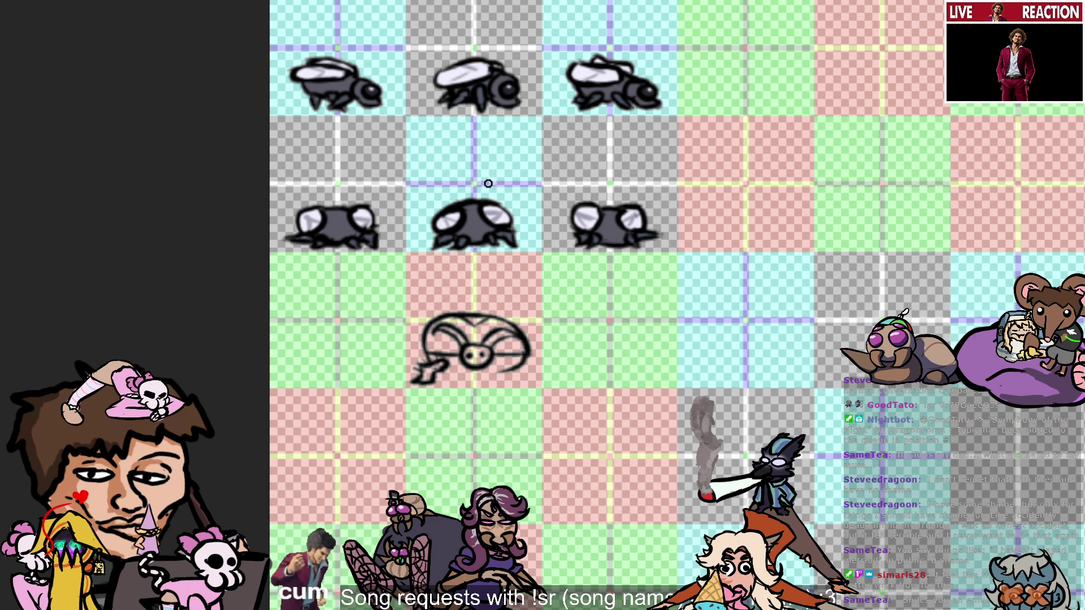
left_click_drag(548, 387, 529, 358)
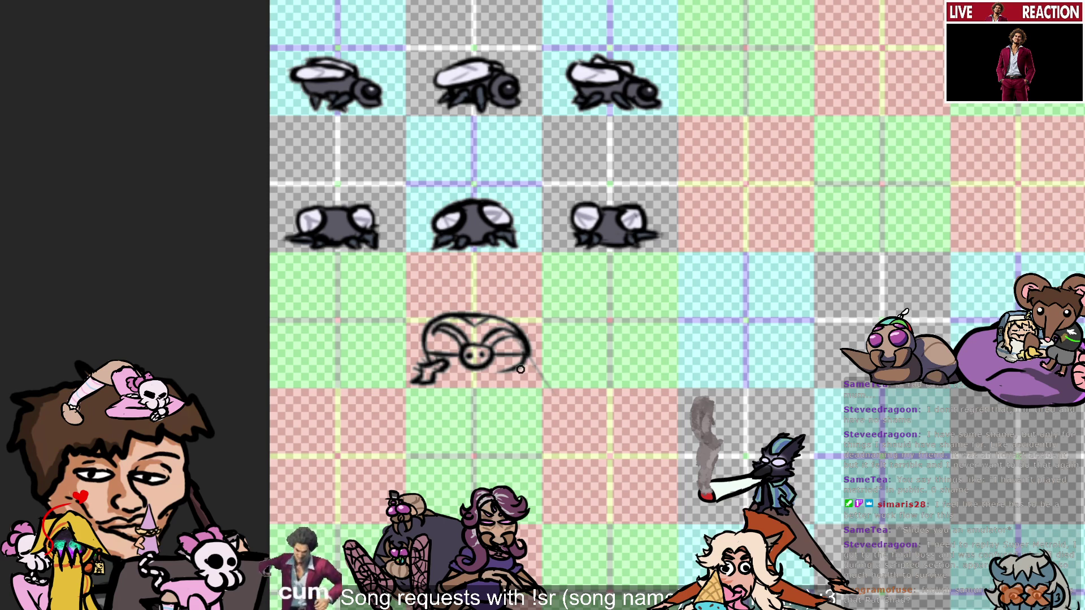
left_click_drag(523, 367, 442, 370)
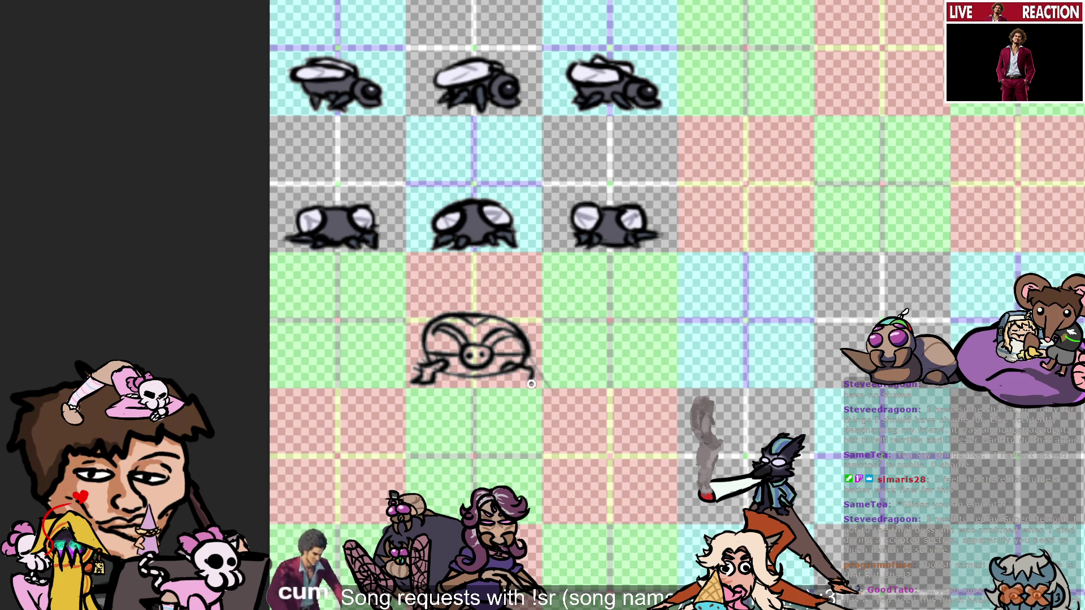
left_click_drag(513, 385, 536, 383)
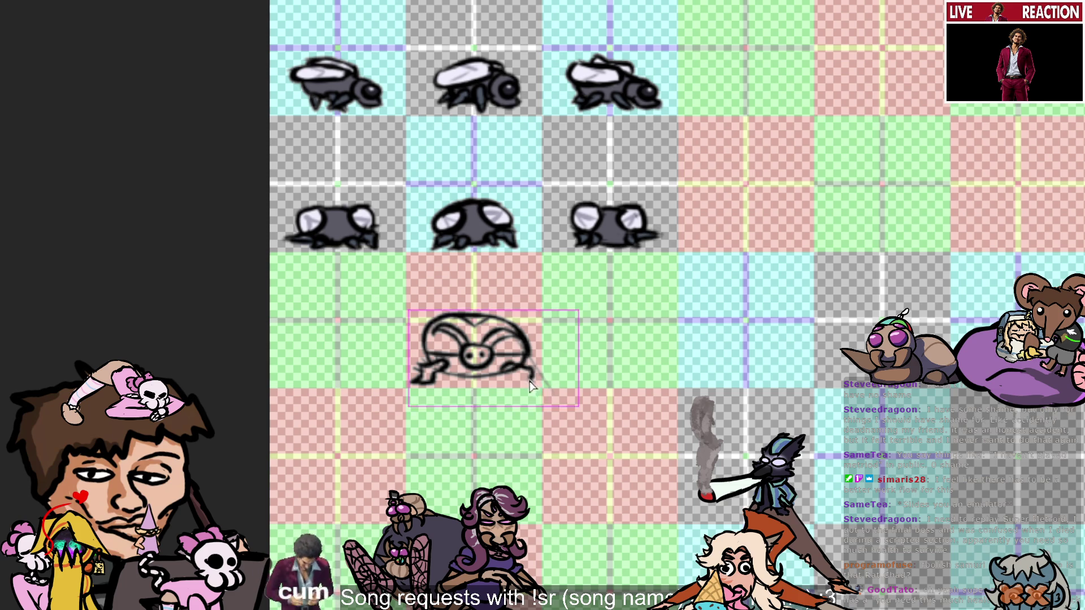
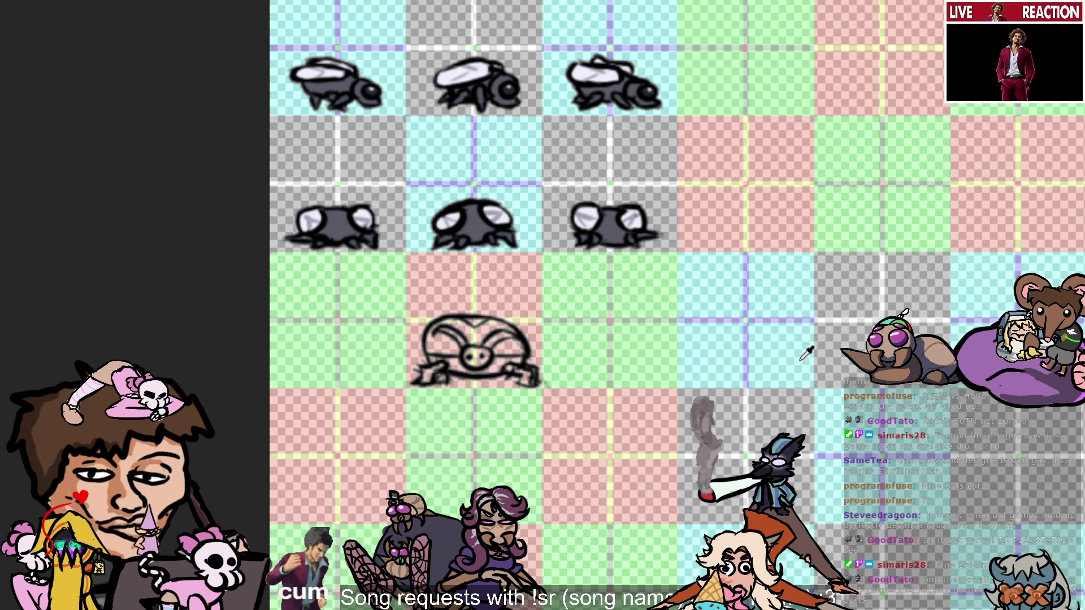
Sketch a first head outline right of the turtle bug, then undo it.
scroll(904, 396, "down", 3)
scroll(913, 435, "up", 2)
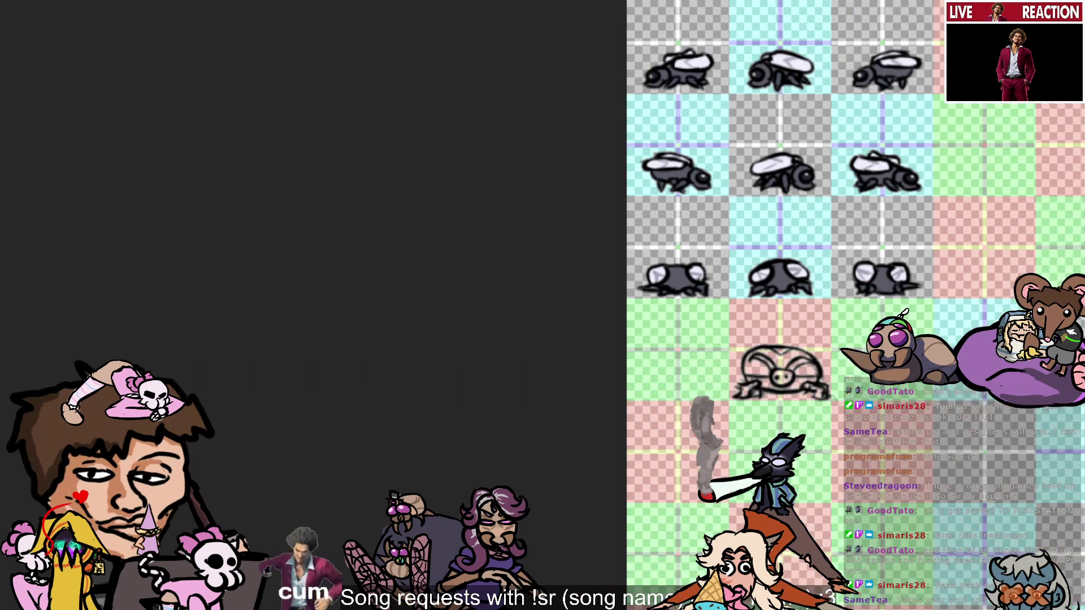
scroll(853, 109, "up", 3)
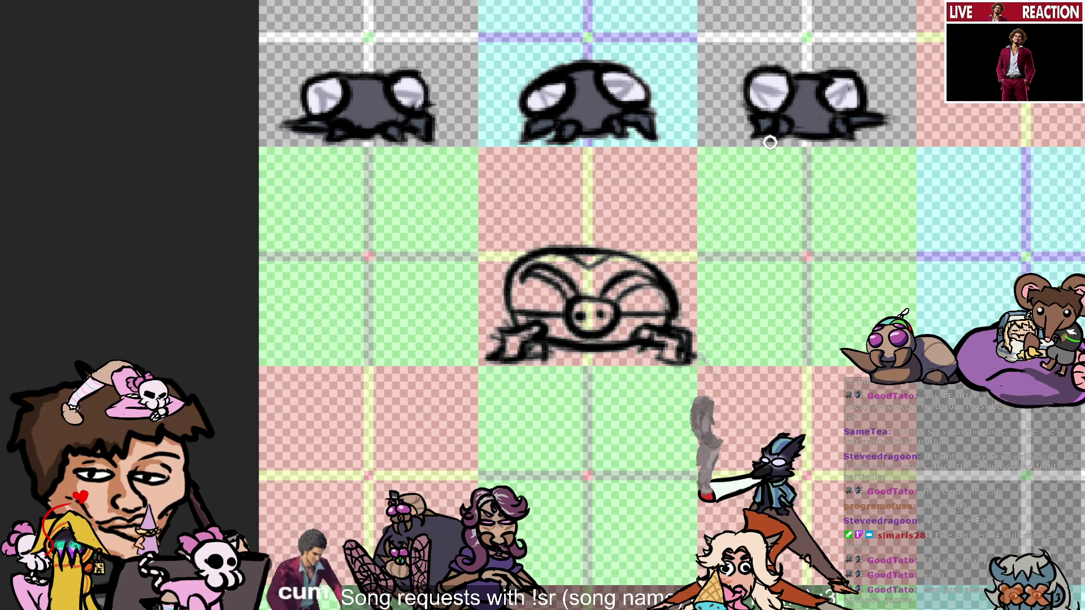
scroll(769, 143, "down", 1)
scroll(892, 90, "up", 5)
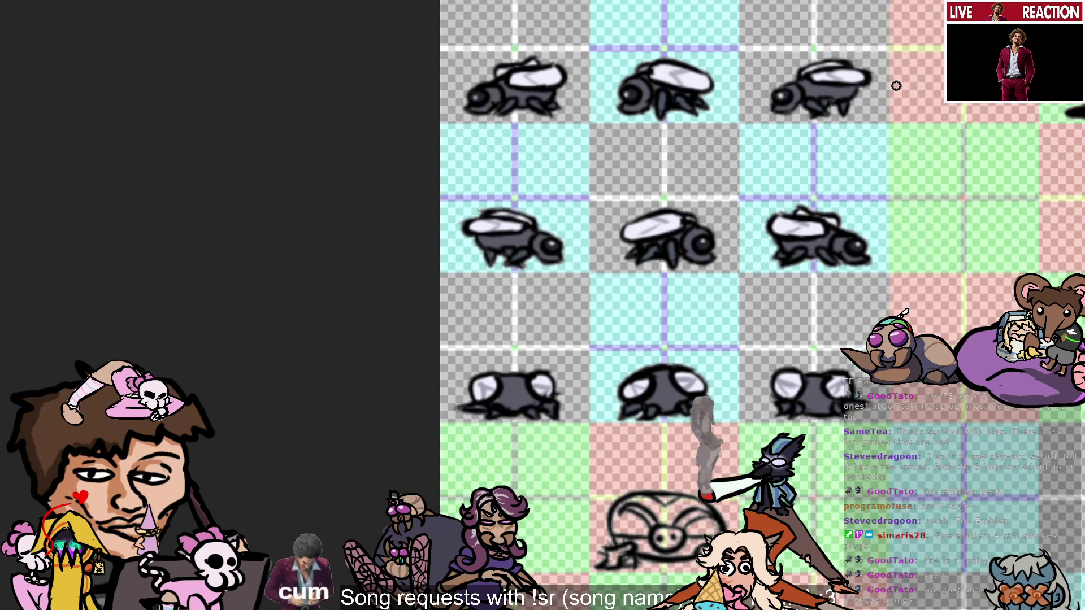
scroll(934, 266, "down", 1)
scroll(938, 395, "up", 1)
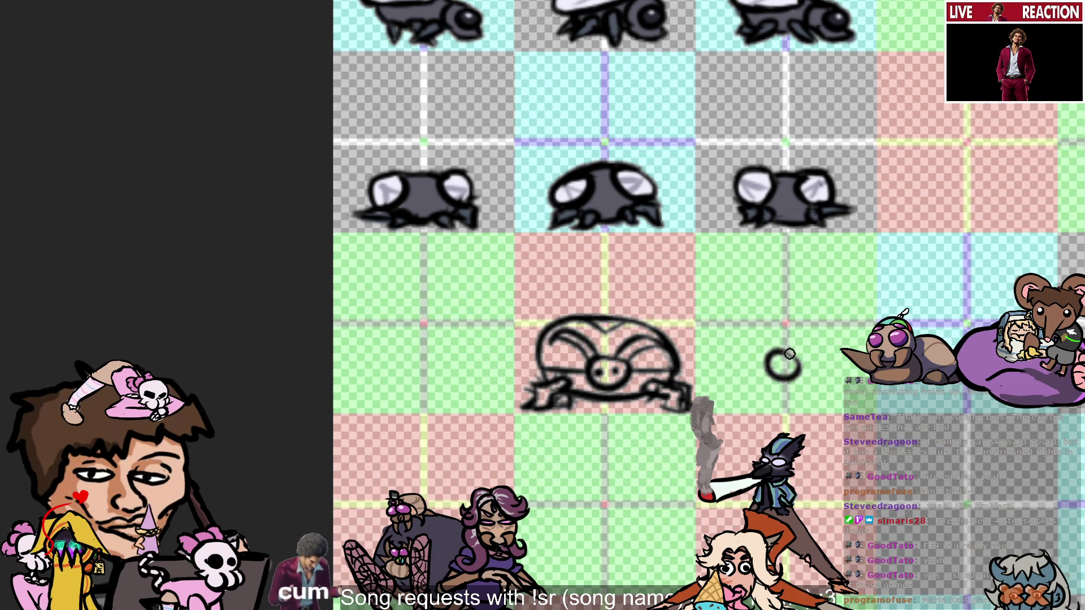
mouse_move(787, 358)
left_mouse_down()
mouse_move(773, 383)
mouse_move(794, 353)
mouse_move(789, 373)
mouse_move(768, 373)
mouse_move(784, 352)
left_mouse_up()
key("ctrl+z")
key("ctrl+z")
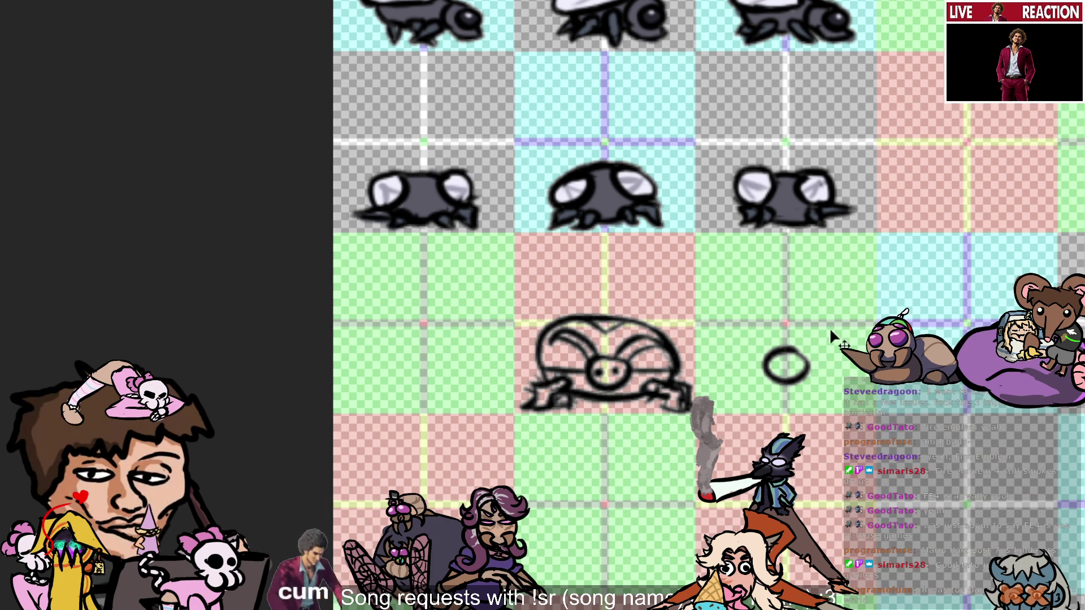
key("ctrl+z")
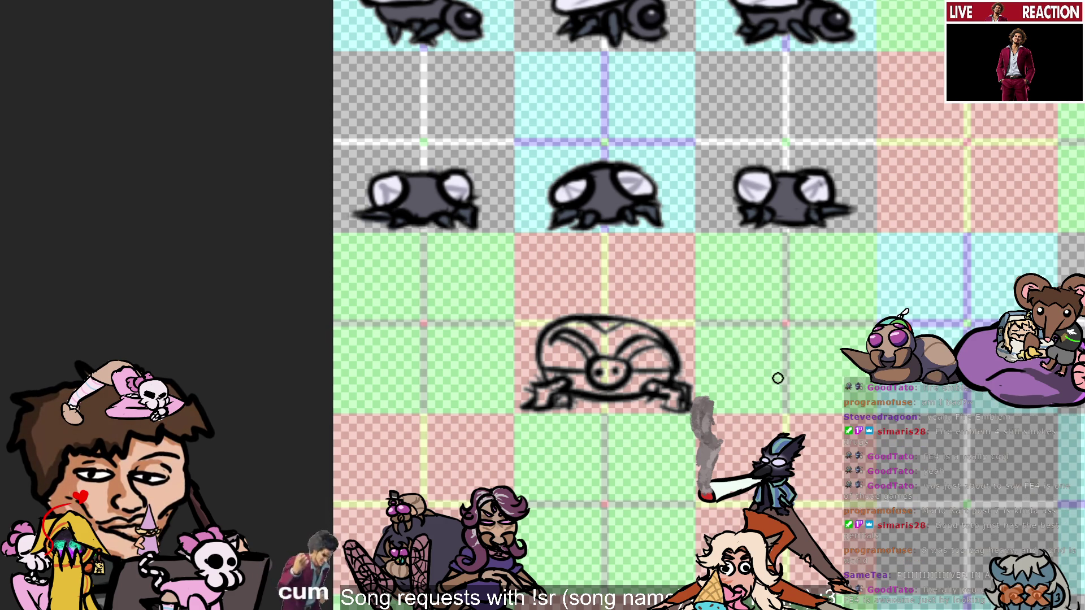
Redraw the small round head circle beside the turtle, retrying until it looks right.
mouse_move(779, 378)
left_mouse_down()
mouse_move(807, 373)
mouse_move(805, 362)
left_mouse_up()
key("ctrl+z")
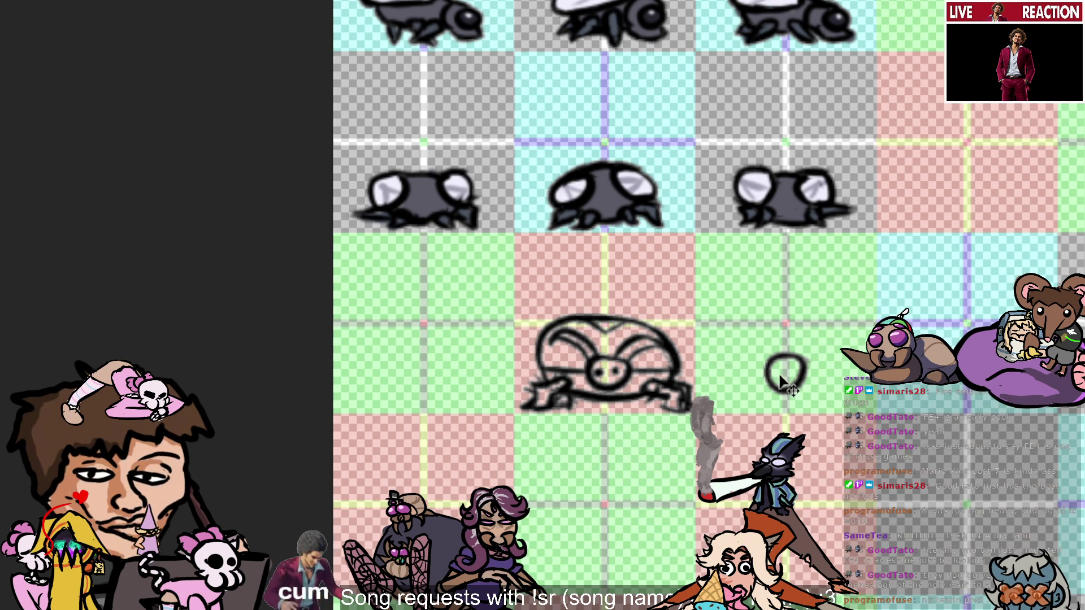
mouse_move(788, 360)
left_mouse_down()
mouse_move(791, 373)
mouse_move(818, 364)
mouse_move(774, 364)
mouse_move(794, 357)
left_mouse_up()
key("ctrl+z")
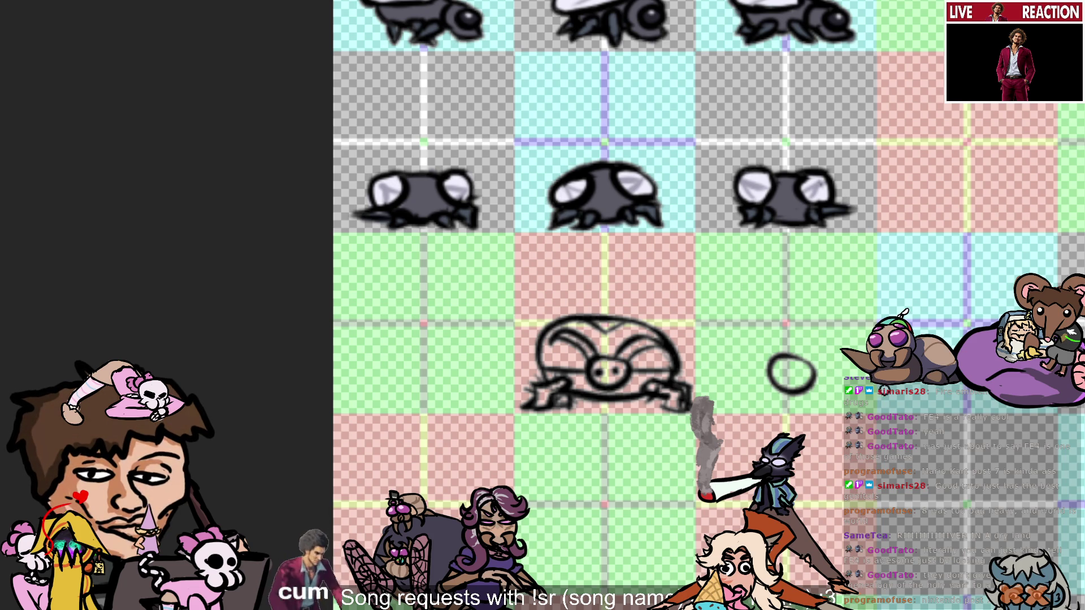
key("ctrl+z")
mouse_move(788, 359)
left_mouse_down()
mouse_move(797, 385)
mouse_move(791, 359)
left_mouse_up()
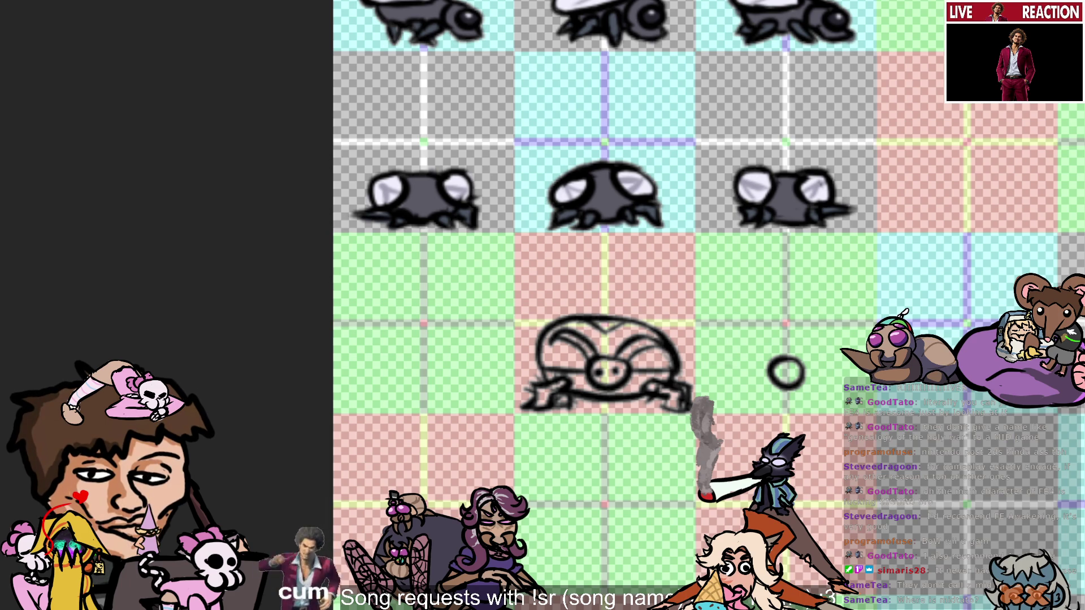
Dot two pupils inside the head and try an up-left antenna stroke, undoing it.
left_click(782, 372)
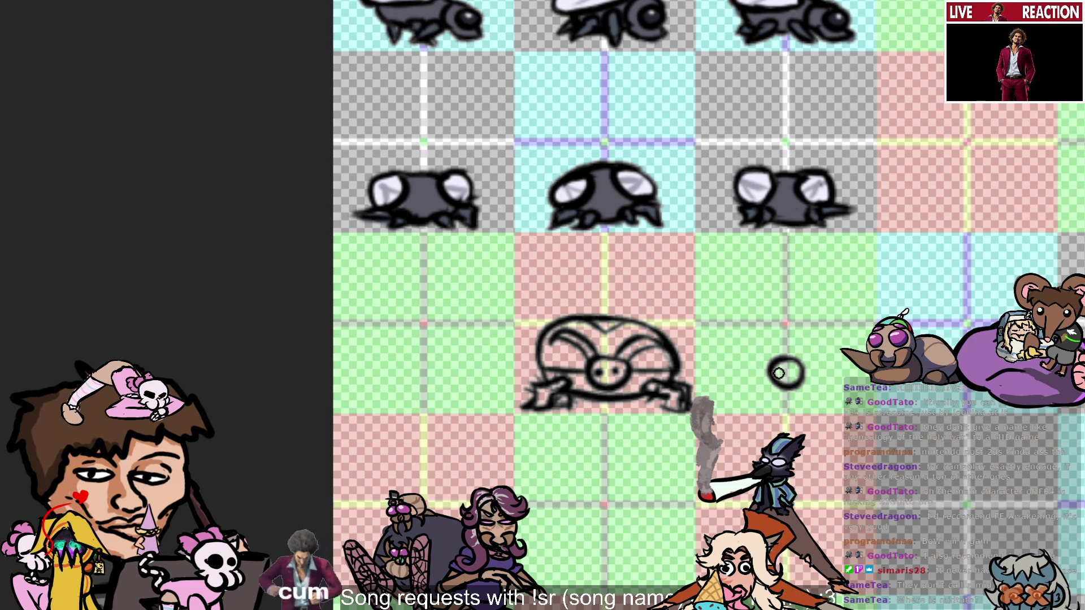
left_click(793, 372)
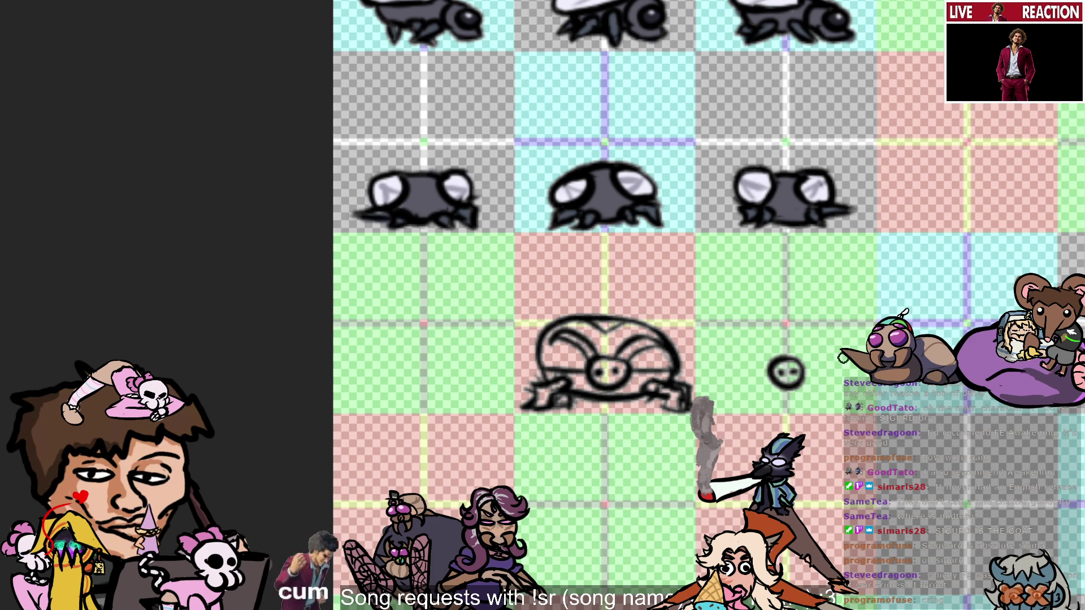
left_click_drag(773, 364, 734, 343)
key("ctrl+z")
key("ctrl+z")
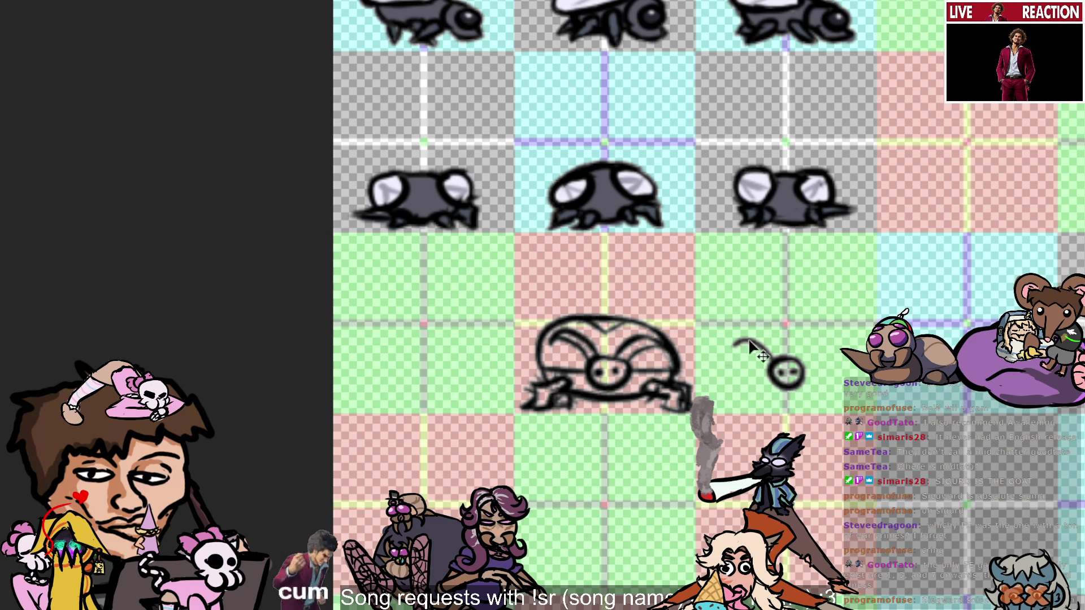
Retry the left antenna curve several times, undoing each attempt.
key("ctrl+z")
left_click_drag(784, 362, 725, 340)
key("ctrl+z")
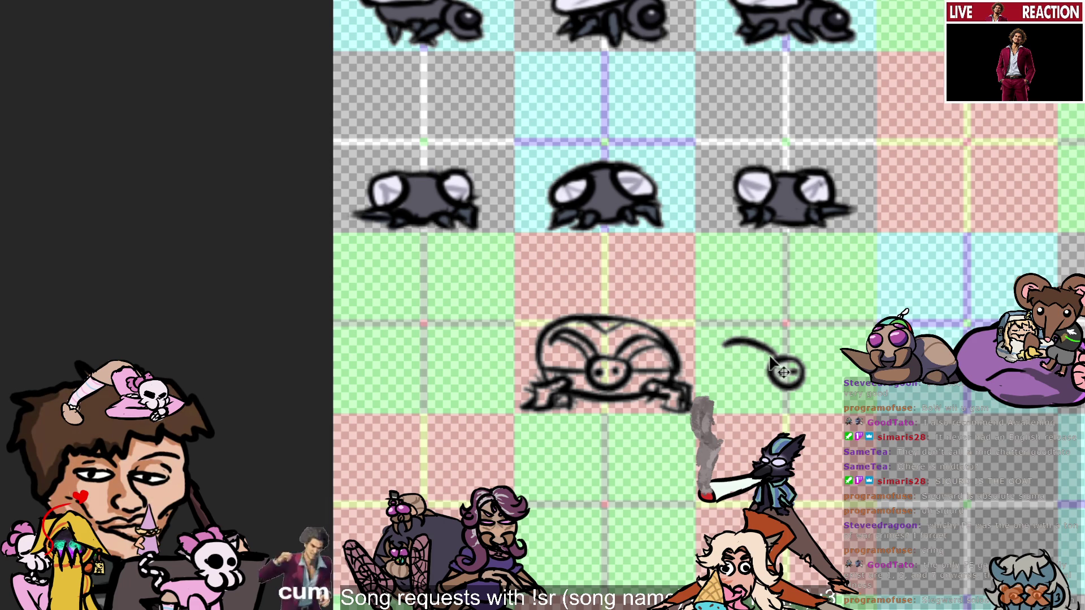
key("ctrl+z")
mouse_move(726, 342)
left_mouse_down()
mouse_move(774, 359)
mouse_move(752, 339)
mouse_move(733, 354)
left_mouse_up()
key("ctrl+z")
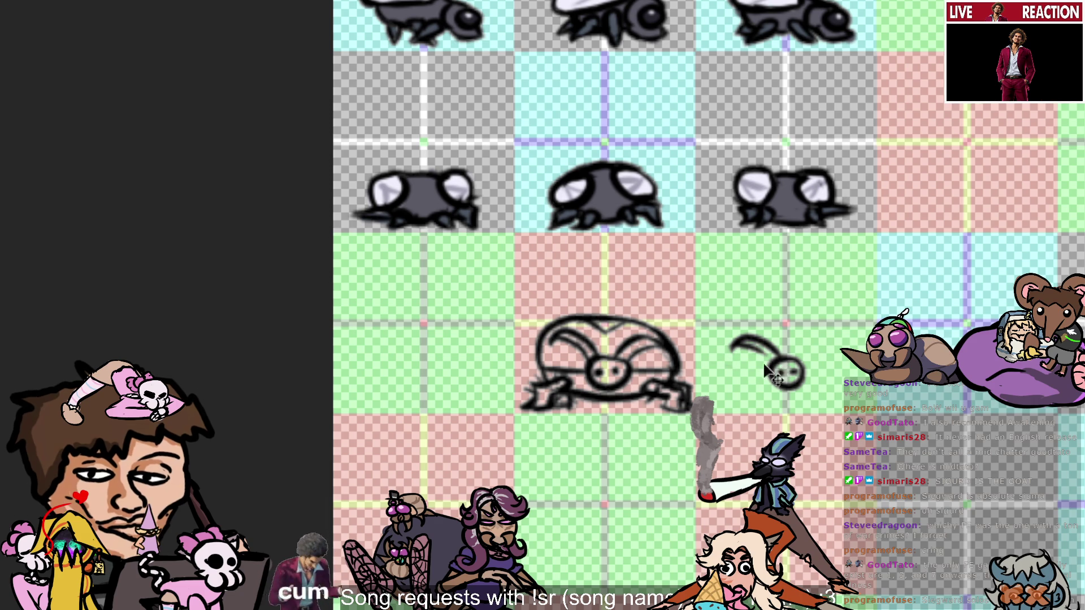
key("ctrl+z")
mouse_move(730, 345)
left_mouse_down()
mouse_move(774, 371)
mouse_move(760, 353)
mouse_move(776, 381)
left_mouse_up()
key("ctrl+z")
key("ctrl+z")
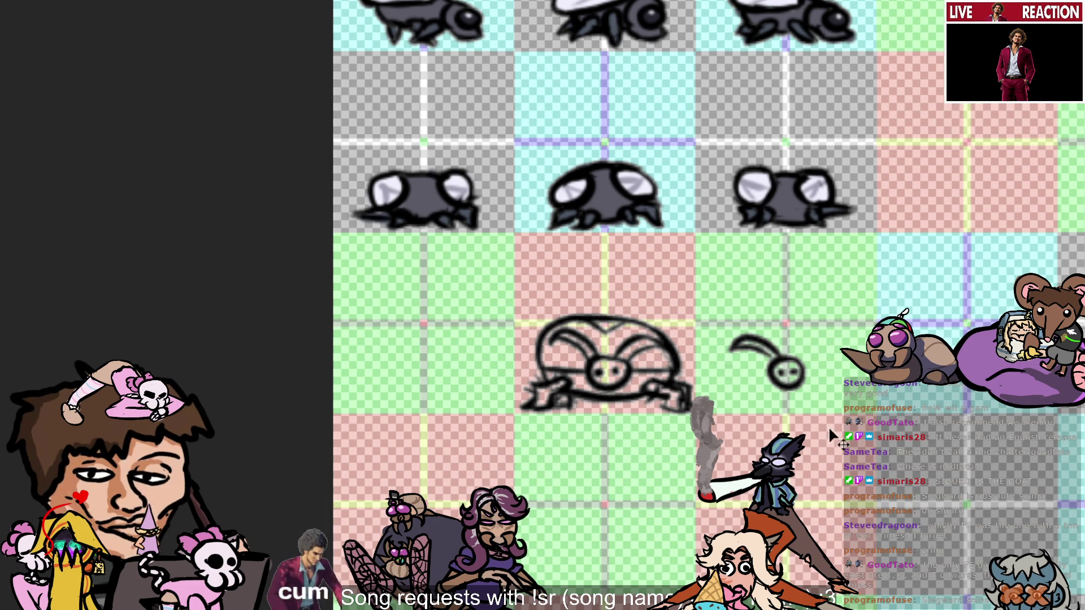
Settle the left antenna curving down to the head, then try an up-right antenna, undoing it to retry.
left_click_drag(729, 345, 780, 369)
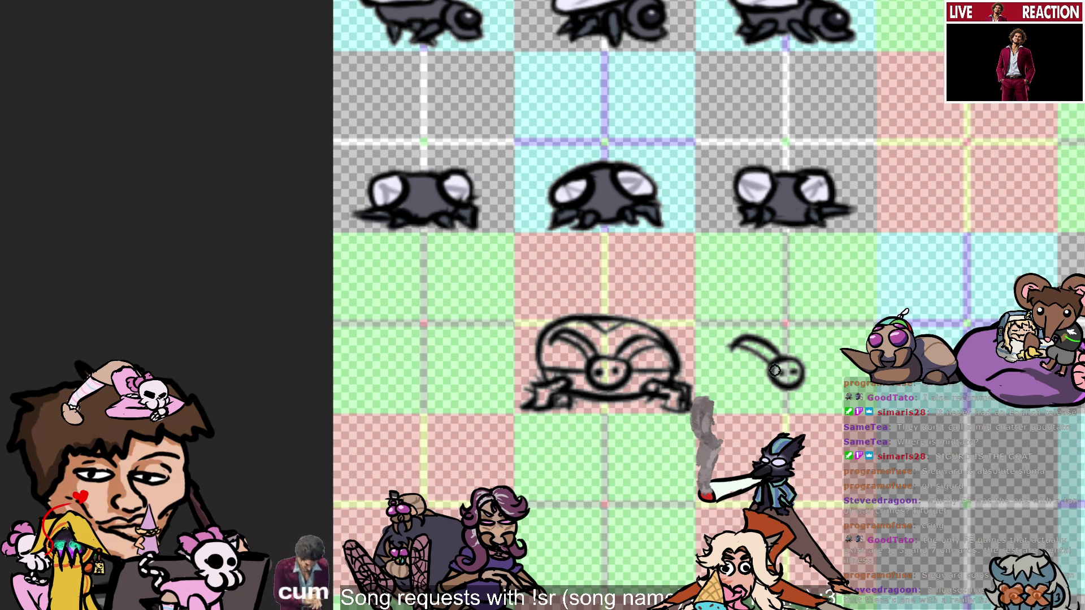
key("ctrl+z")
left_click_drag(732, 344, 777, 368)
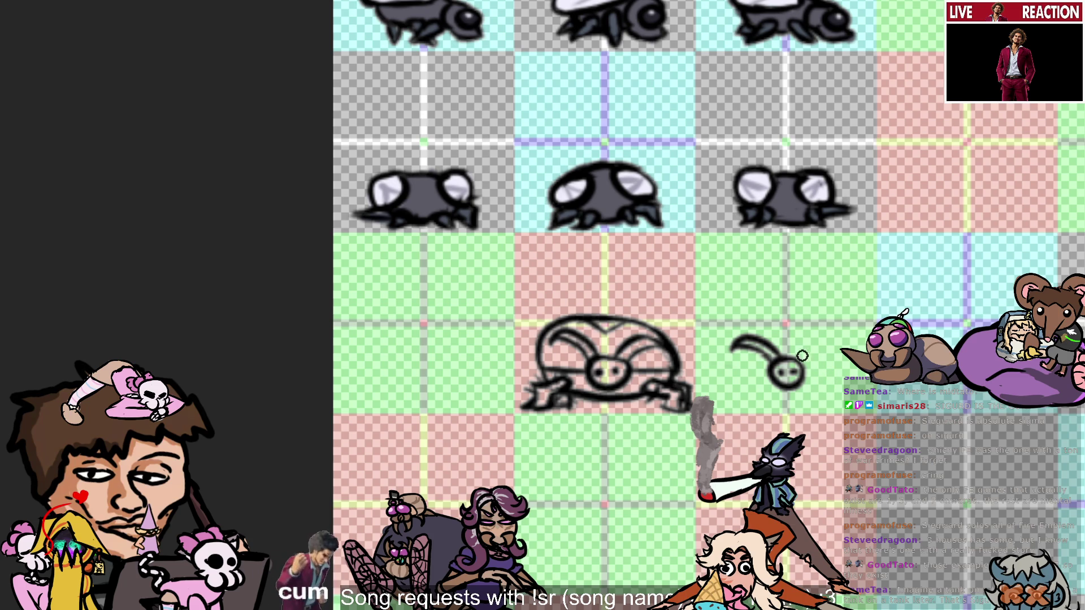
left_click_drag(786, 363, 819, 334)
key("ctrl+z")
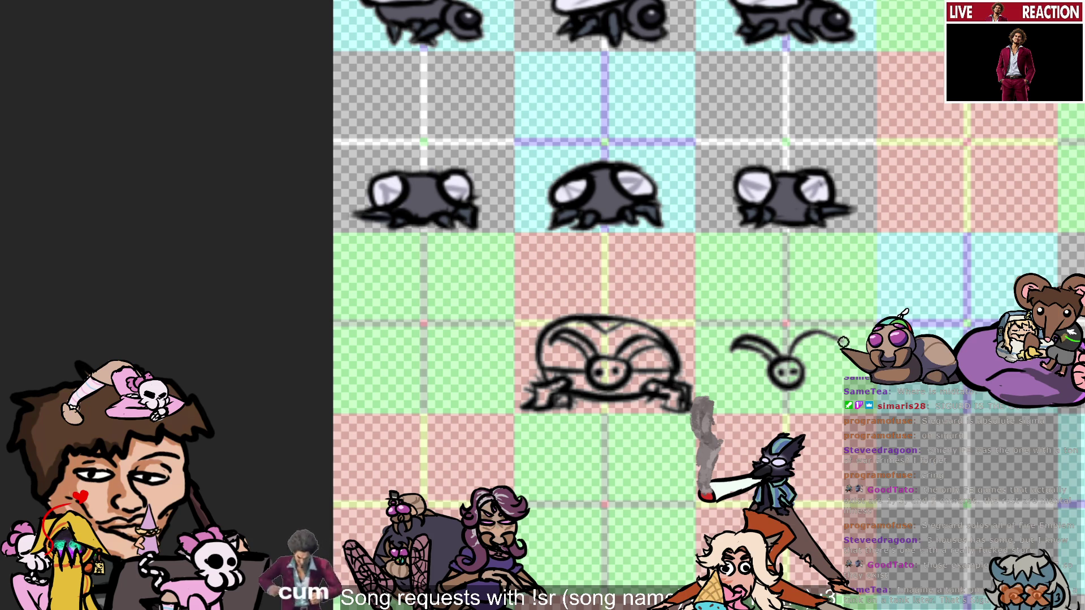